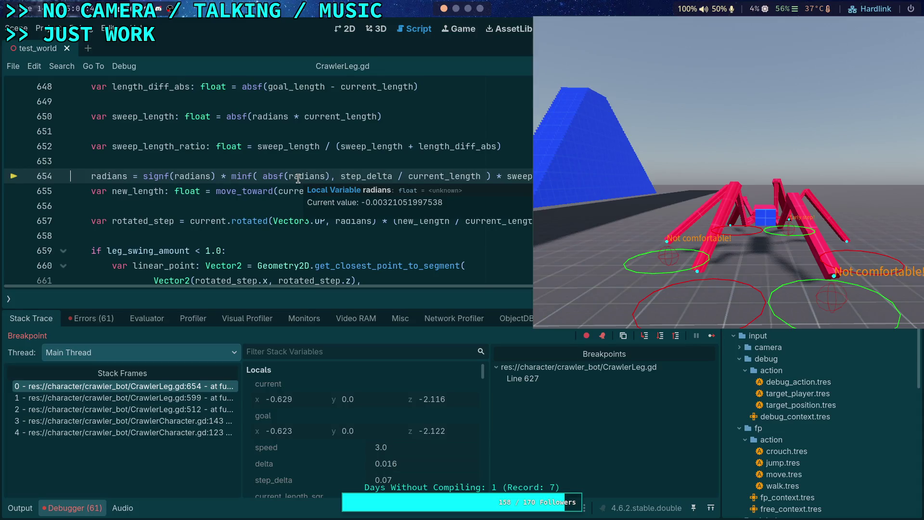
Step: Step over from line 654 to 657 of CrawlerLeg.gd, reading the radians and length values
{"action": "key", "text": "F10"}
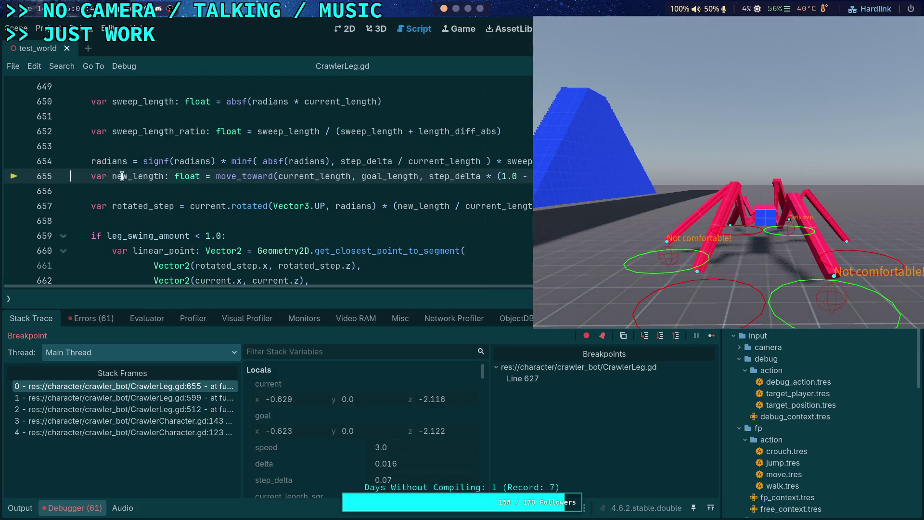
{"action": "mouse_move", "coordinate": [115, 158]}
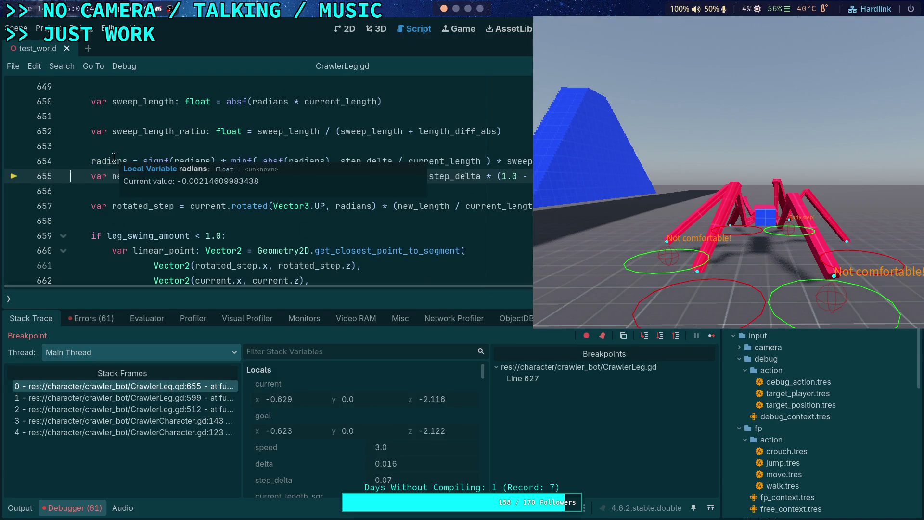
{"action": "mouse_move", "coordinate": [141, 176]}
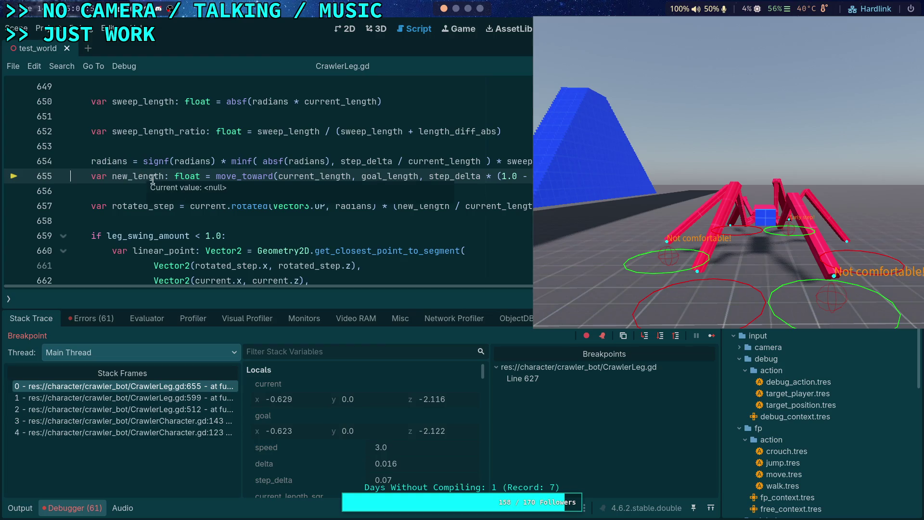
{"action": "key", "text": "F10"}
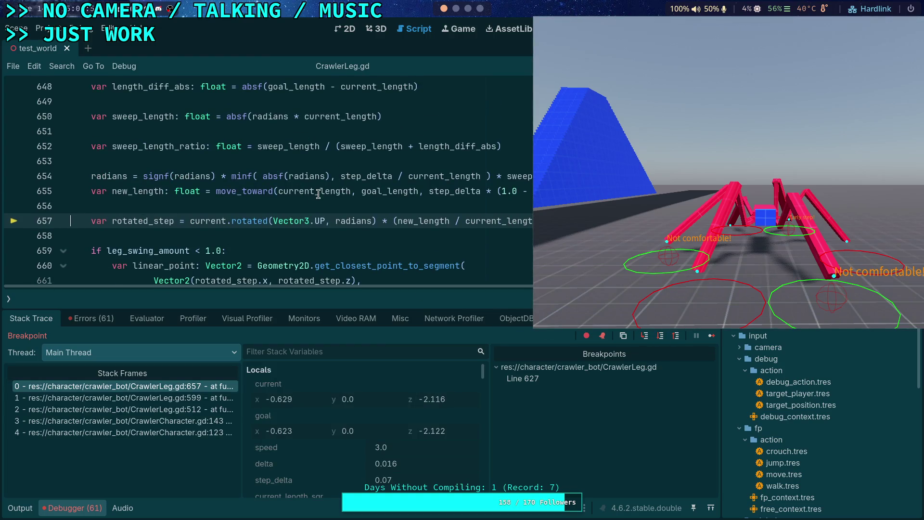
{"action": "mouse_move", "coordinate": [319, 194]}
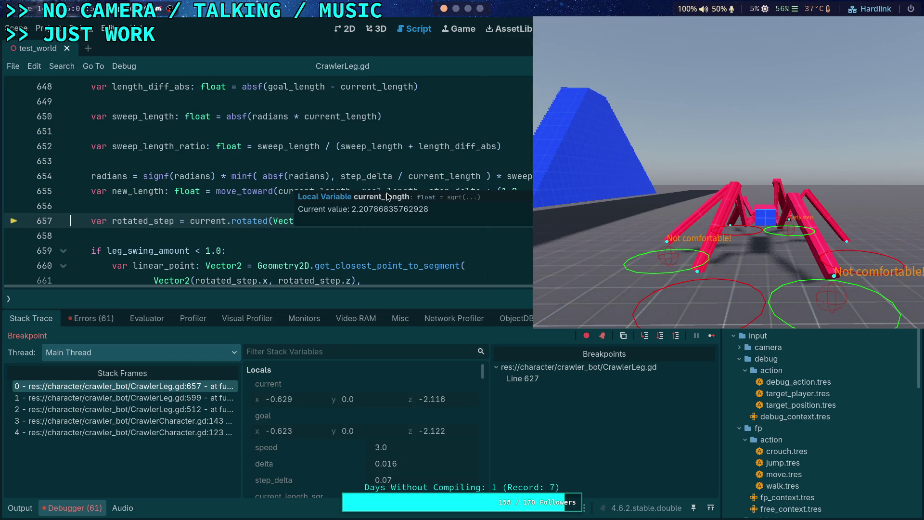
{"action": "mouse_move", "coordinate": [384, 187]}
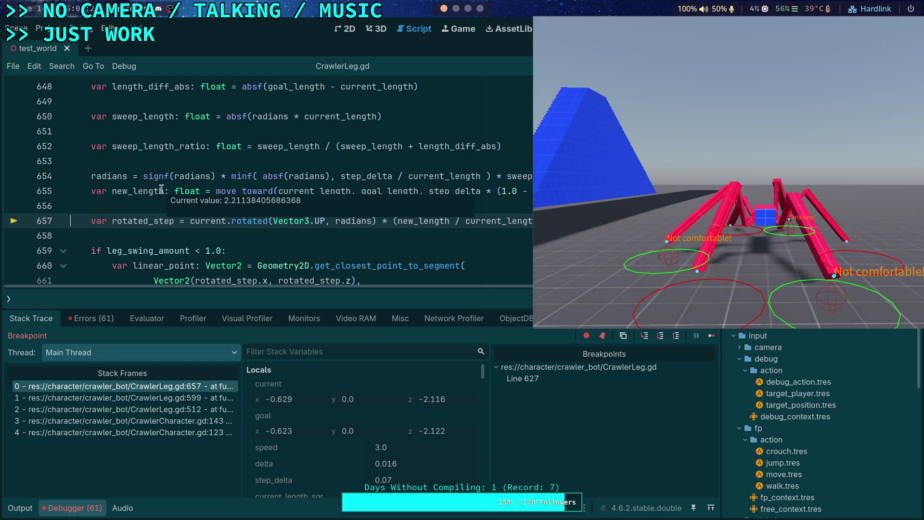
{"action": "scroll", "coordinate": [322, 253], "scroll_direction": "up", "scroll_amount": 1}
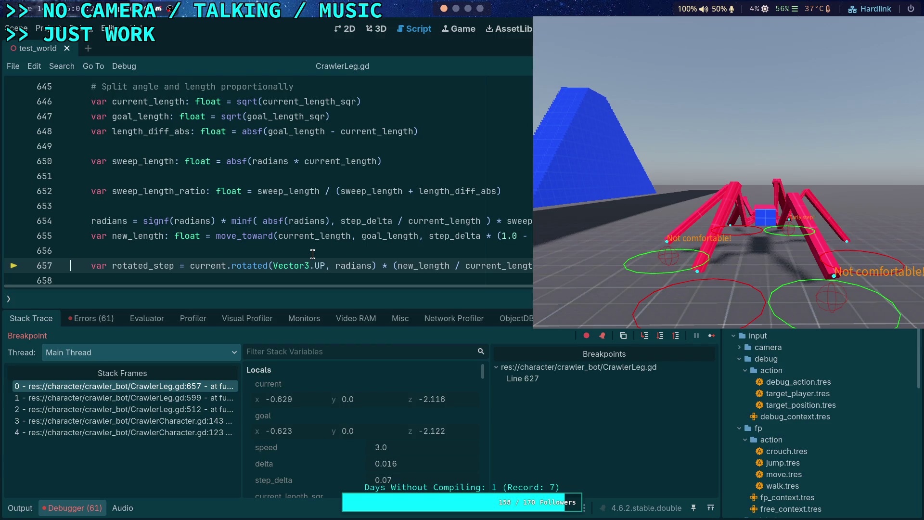
{"action": "scroll", "coordinate": [313, 254], "scroll_direction": "down", "scroll_amount": 1}
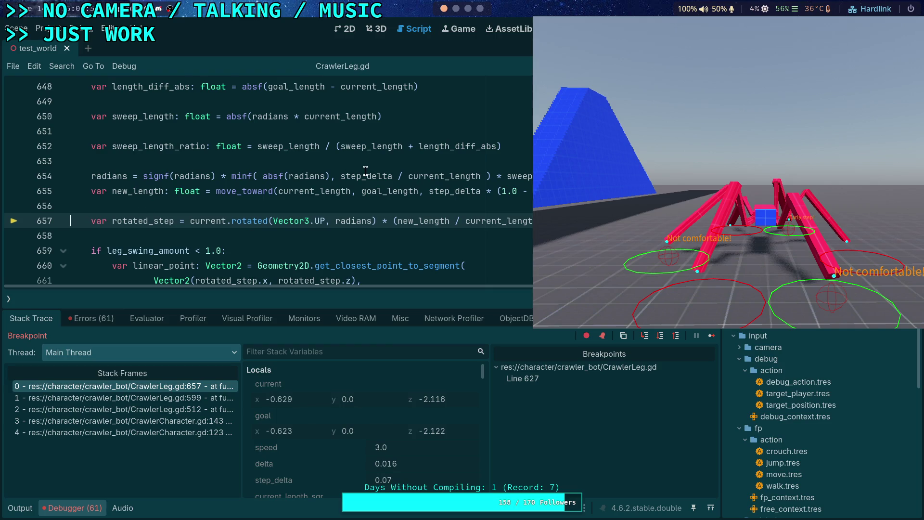
Step: Compare current_length (about 2.2079) with goal_length (about 2.2114), then drag the game window left
{"action": "mouse_move", "coordinate": [366, 171]}
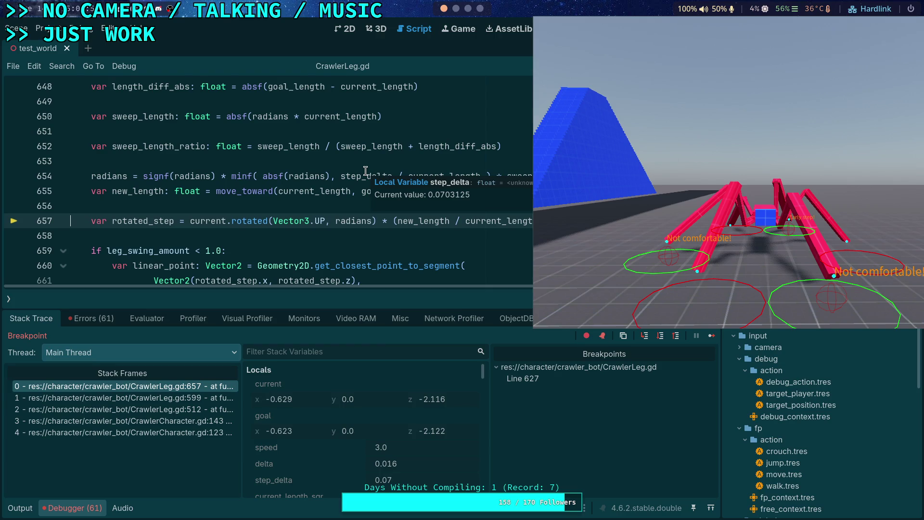
{"action": "scroll", "coordinate": [423, 191], "scroll_direction": "up", "scroll_amount": 1}
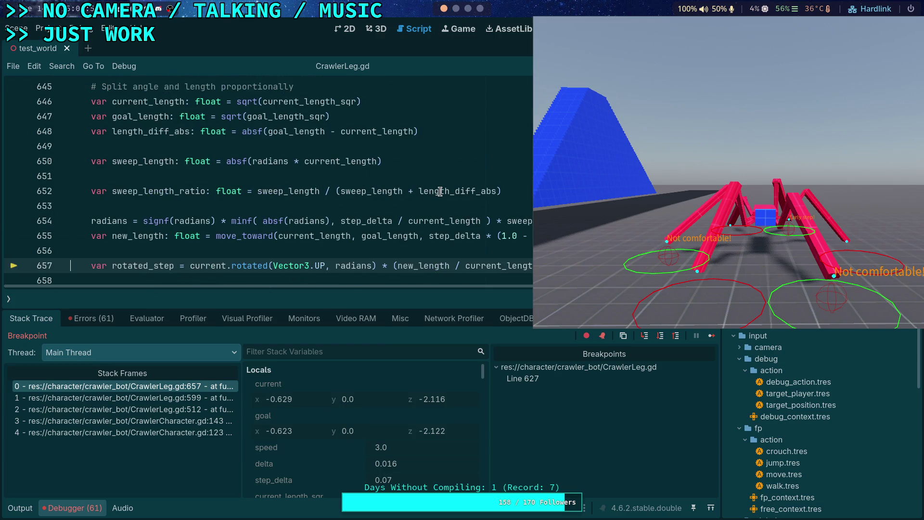
{"action": "mouse_move", "coordinate": [440, 191]}
{"action": "mouse_move", "coordinate": [417, 222]}
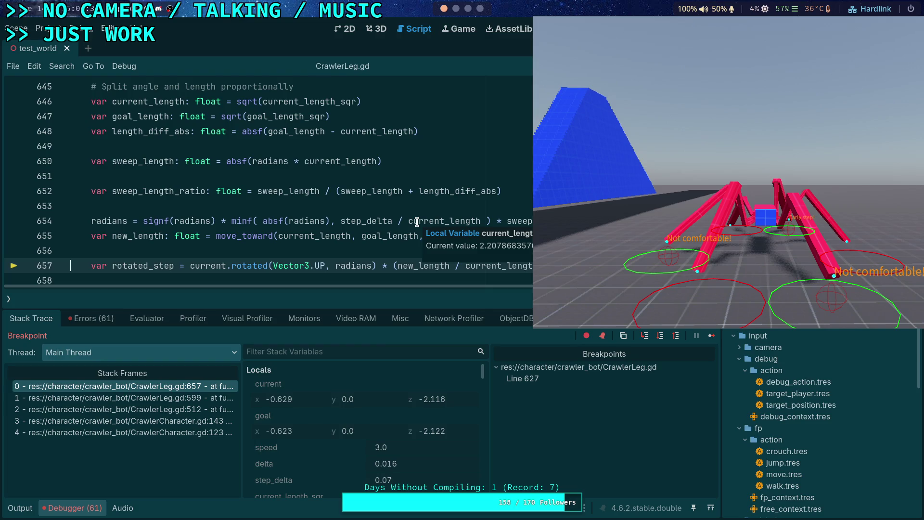
{"action": "mouse_move", "coordinate": [375, 288]}
{"action": "left_mouse_down"}
{"action": "mouse_move", "coordinate": [455, 293]}
{"action": "mouse_move", "coordinate": [392, 292]}
{"action": "left_mouse_up"}
{"action": "mouse_move", "coordinate": [451, 237]}
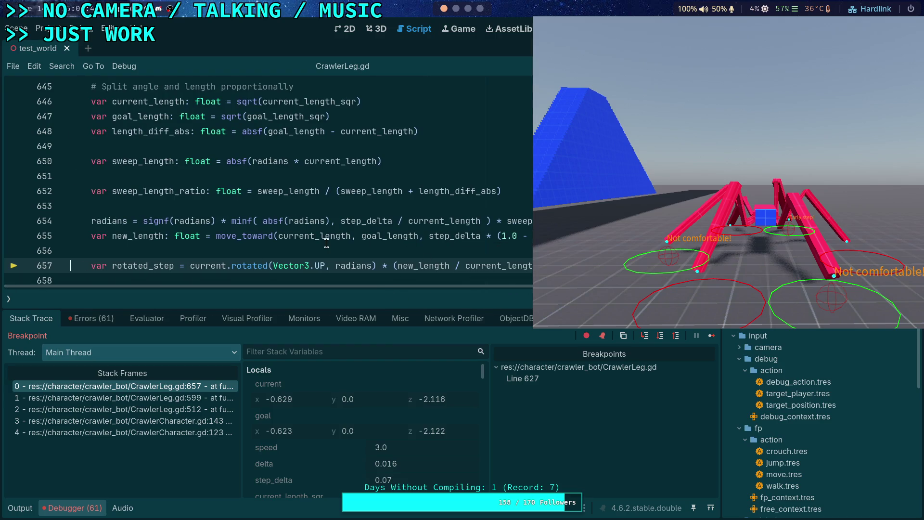
{"action": "mouse_move", "coordinate": [328, 237]}
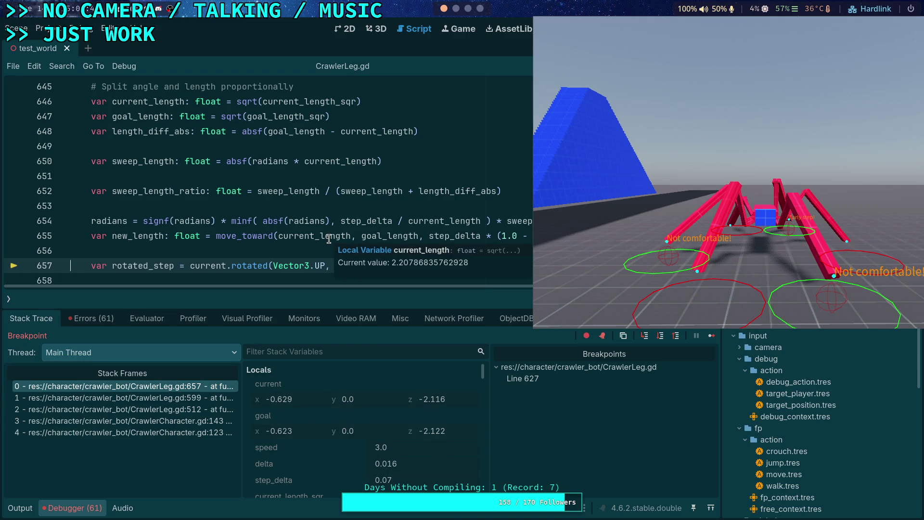
{"action": "mouse_move", "coordinate": [369, 235]}
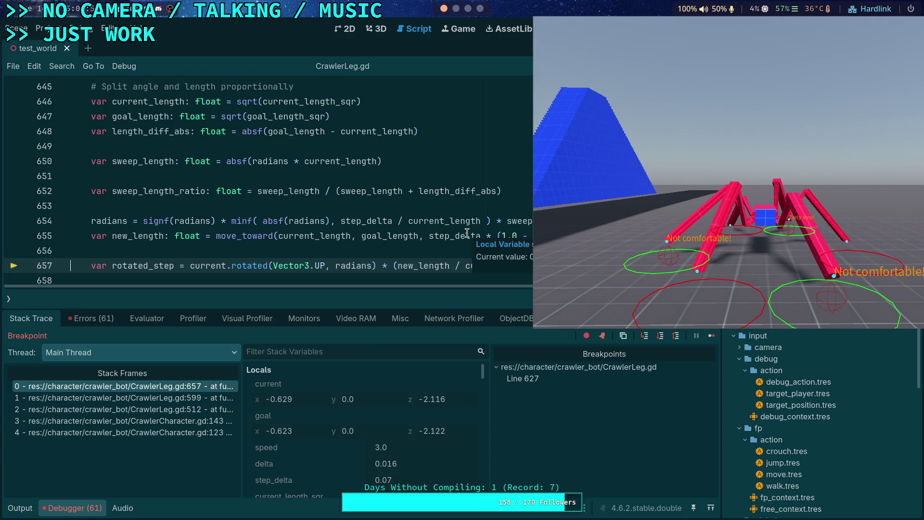
{"action": "scroll", "coordinate": [527, 257], "scroll_direction": "up", "scroll_amount": 1}
{"action": "scroll", "coordinate": [528, 257], "scroll_direction": "down", "scroll_amount": 1}
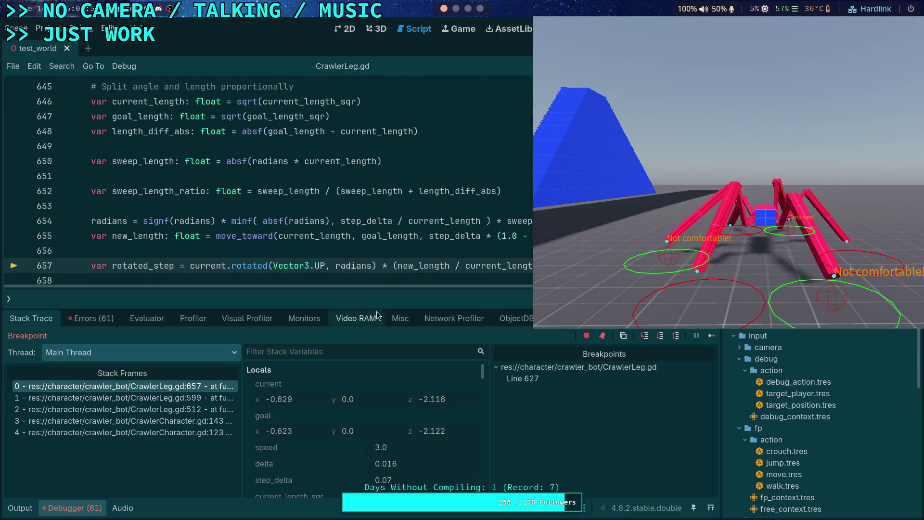
{"action": "left_click_drag", "start_coordinate": [567, 237], "coordinate": [0, 275]}
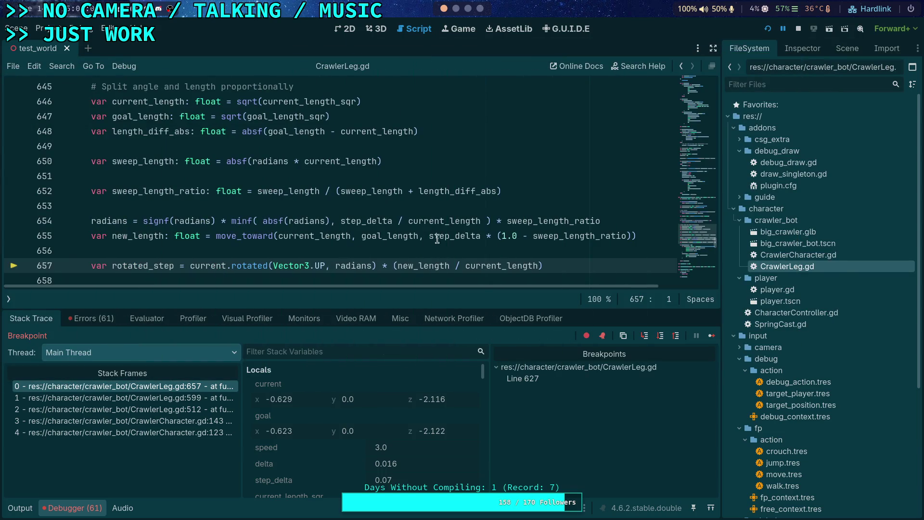
{"action": "mouse_move", "coordinate": [480, 234]}
{"action": "mouse_move", "coordinate": [598, 236]}
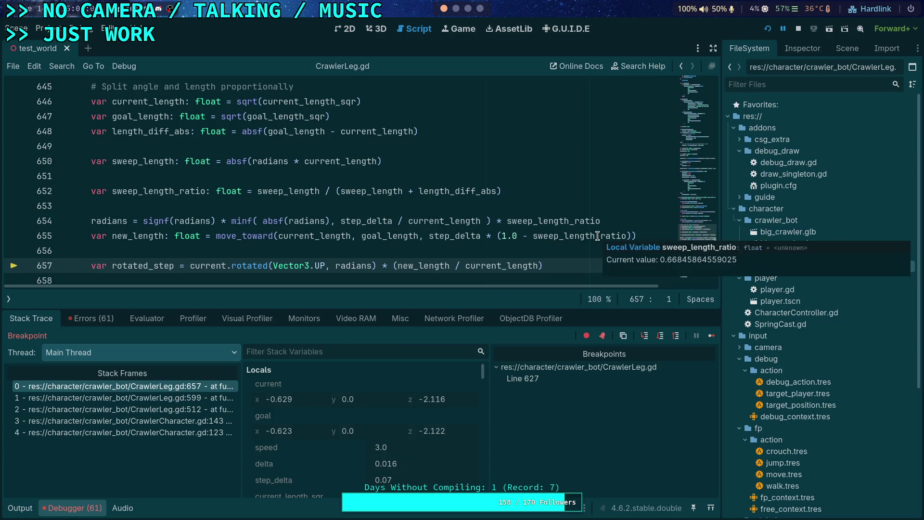
{"action": "mouse_move", "coordinate": [443, 239]}
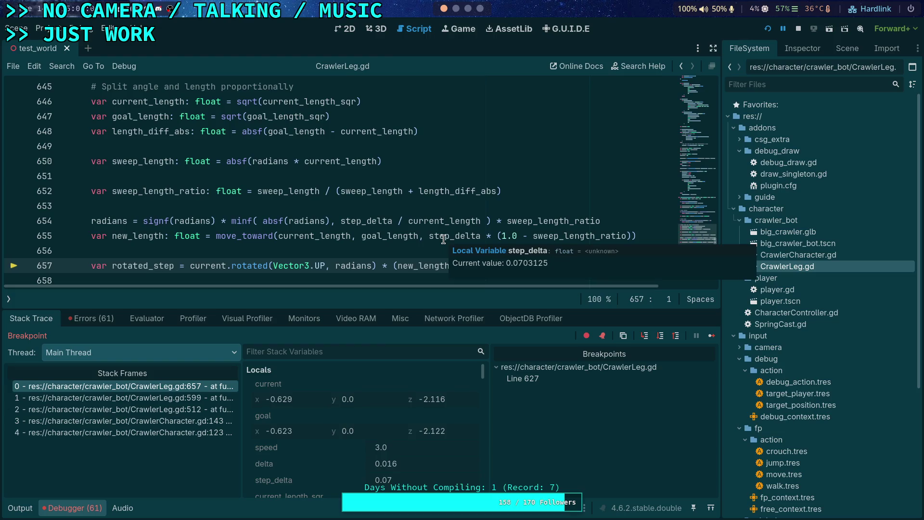
{"action": "mouse_move", "coordinate": [381, 240]}
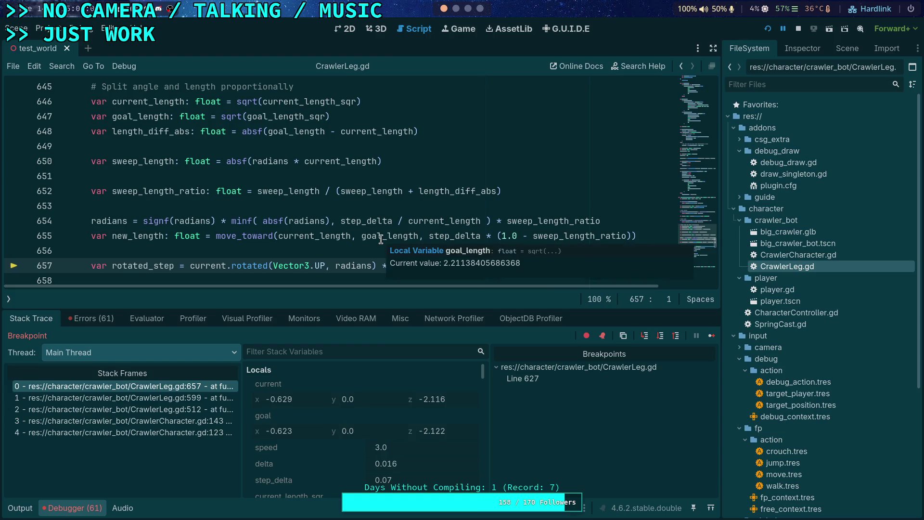
{"action": "mouse_move", "coordinate": [291, 236]}
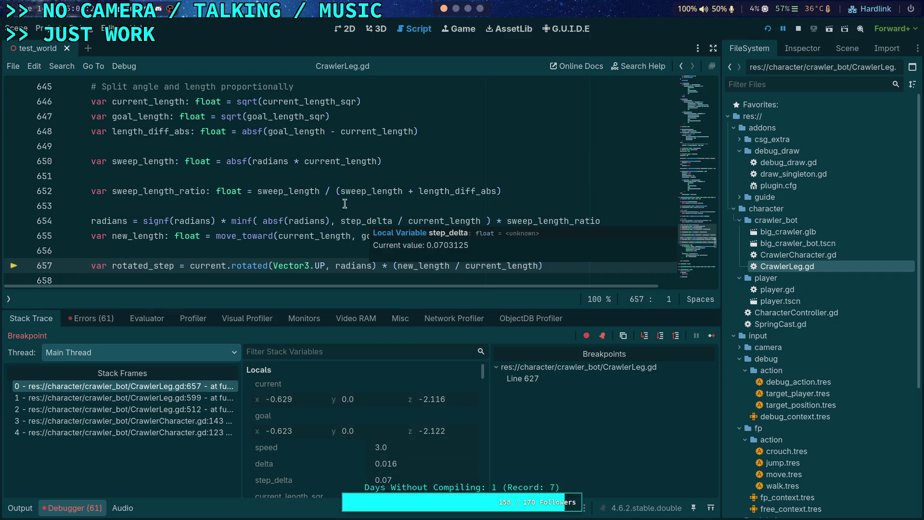
{"action": "mouse_move", "coordinate": [259, 158]}
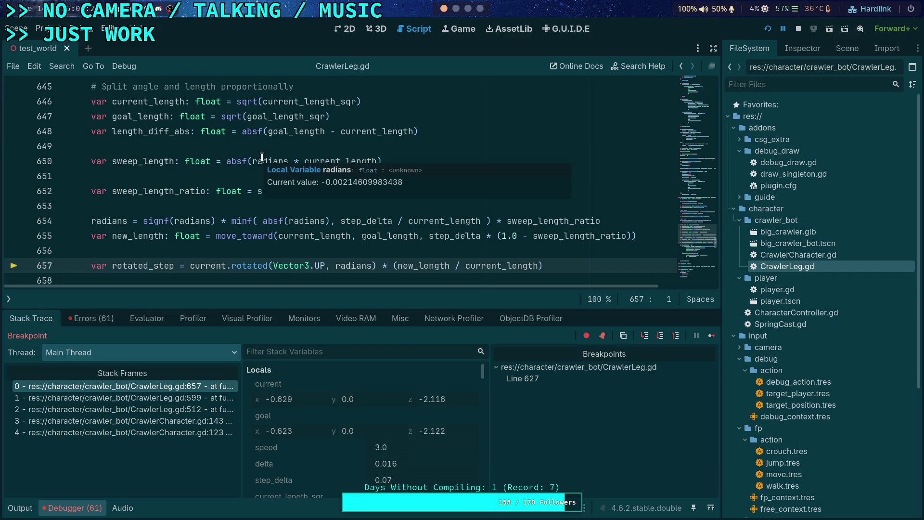
{"action": "mouse_move", "coordinate": [327, 157]}
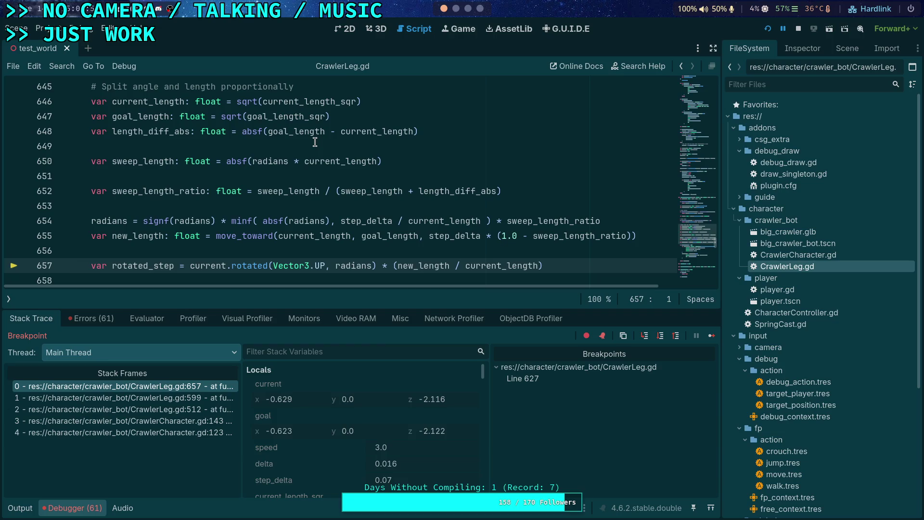
{"action": "key", "text": "super+4"}
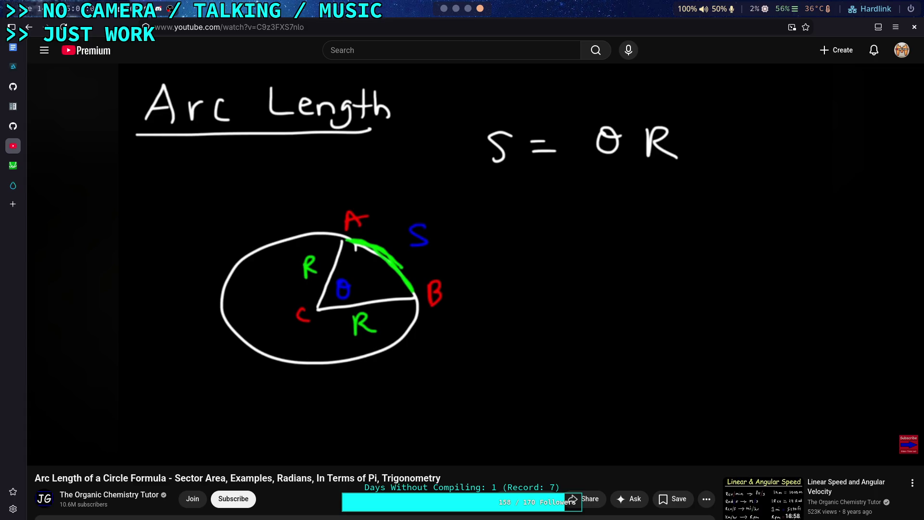
{"action": "key", "text": "super+1"}
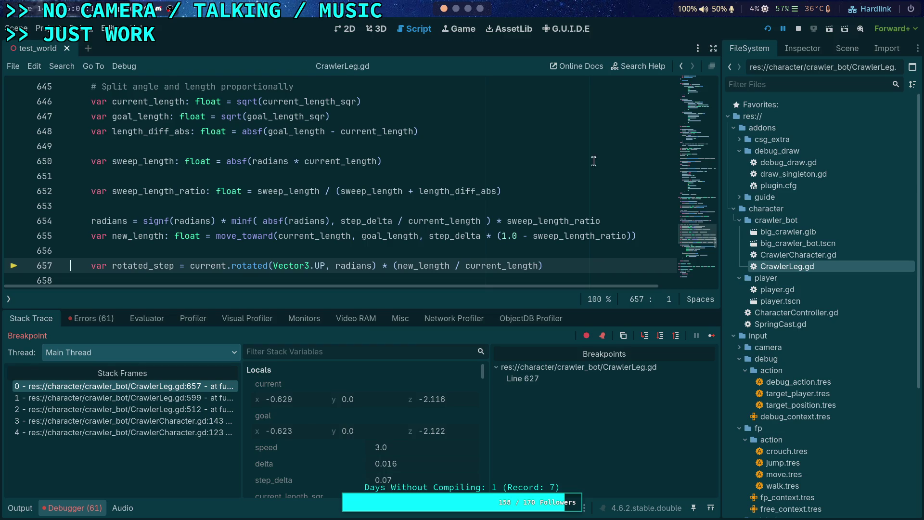
{"action": "left_click", "coordinate": [798, 30]}
Step: Append ' * sweep_length_ratio' to the clamped radians on line 654 and save CrawlerLeg.gd
{"action": "left_click", "coordinate": [61, 509]}
{"action": "scroll", "coordinate": [269, 335], "scroll_direction": "up", "scroll_amount": 2}
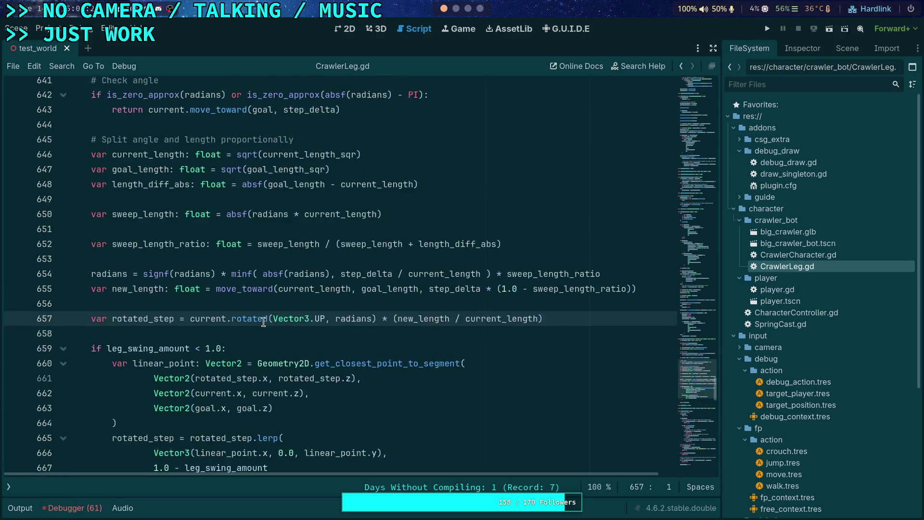
{"action": "left_click", "coordinate": [342, 310]}
{"action": "left_click_drag", "start_coordinate": [491, 310], "coordinate": [632, 303]}
{"action": "key", "text": "ctrl+c"}
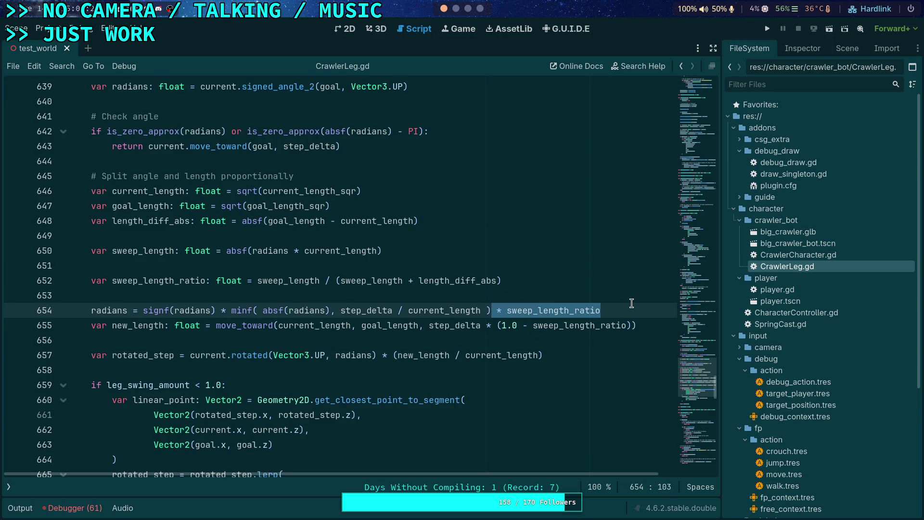
{"action": "key", "text": "BackSpace"}
{"action": "scroll", "coordinate": [533, 360], "scroll_direction": "up", "scroll_amount": 2}
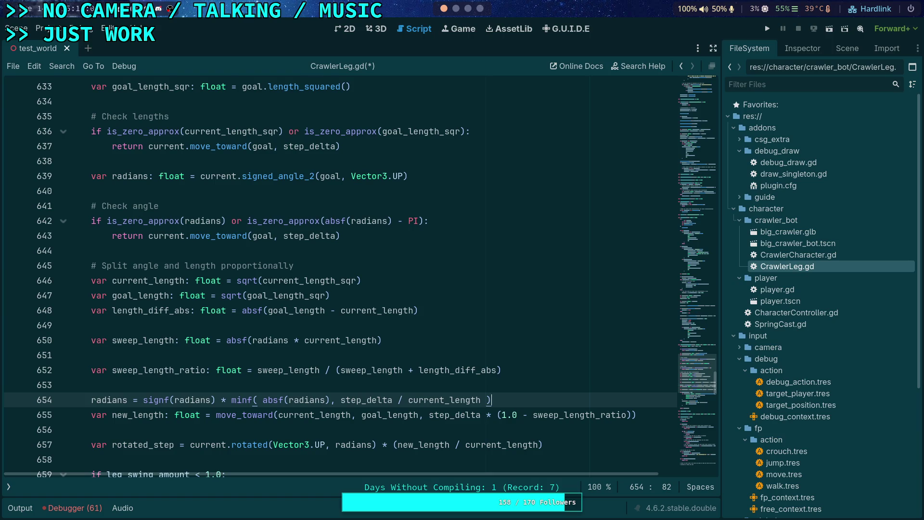
{"action": "key", "text": "ctrl+v"}
{"action": "key", "text": "ctrl+s"}
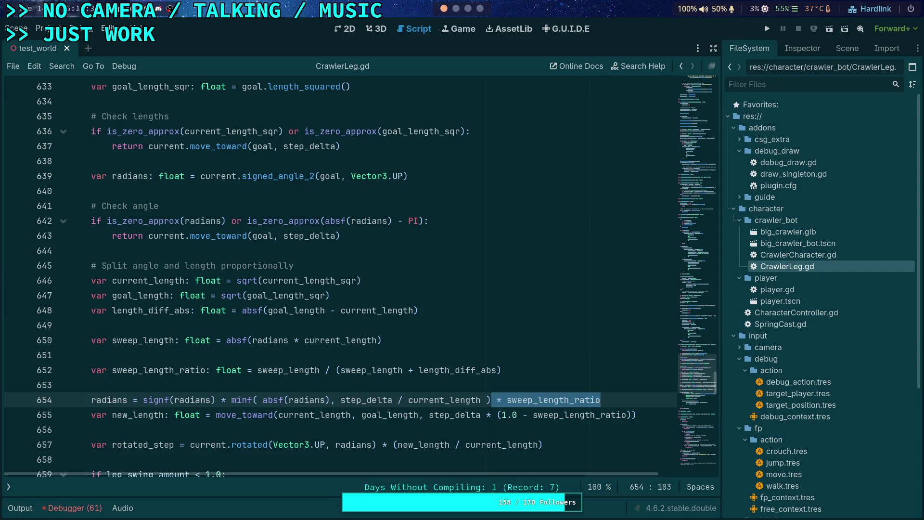
Step: Move ' * sweep_length_ratio' to right after step_delta on line 654, then run the project
{"action": "scroll", "coordinate": [523, 385], "scroll_direction": "down", "scroll_amount": 2}
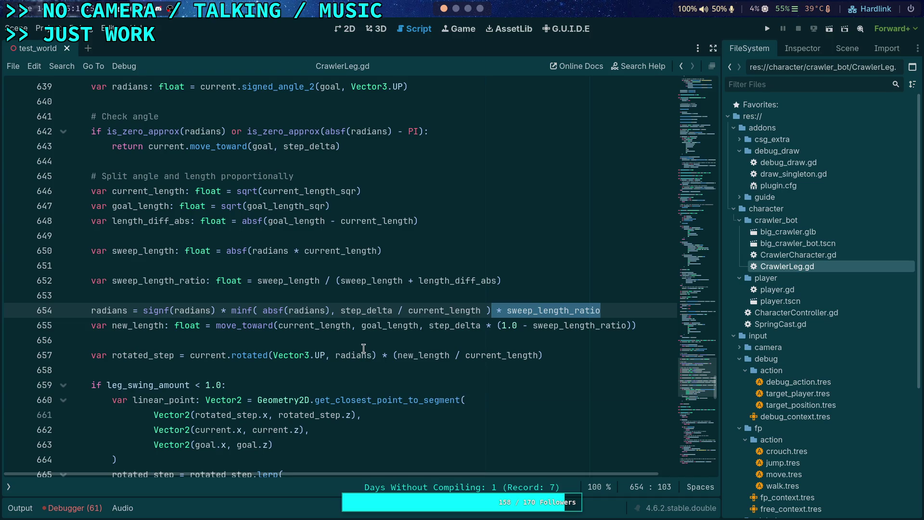
{"action": "mouse_move", "coordinate": [363, 348]}
{"action": "mouse_move", "coordinate": [291, 321]}
{"action": "mouse_move", "coordinate": [412, 333]}
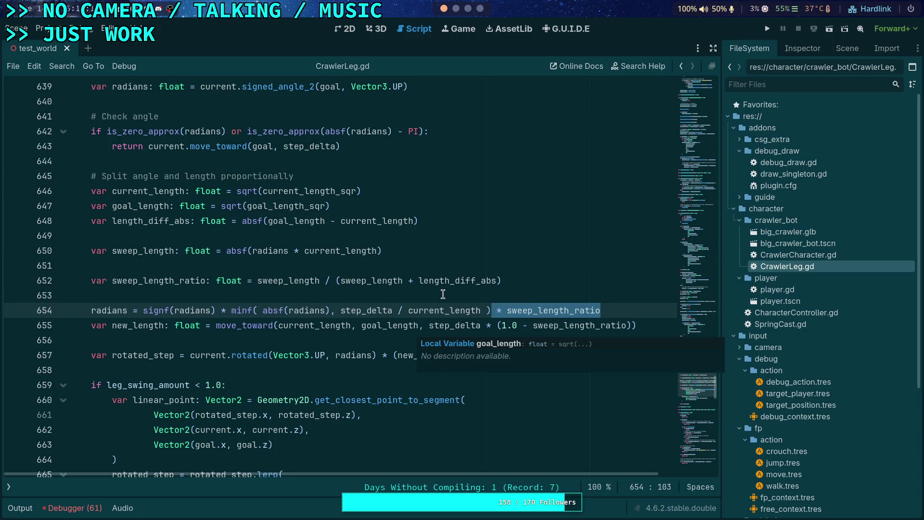
{"action": "key", "text": "BackSpace"}
{"action": "left_click", "coordinate": [397, 310]}
{"action": "key", "text": "ctrl+z"}
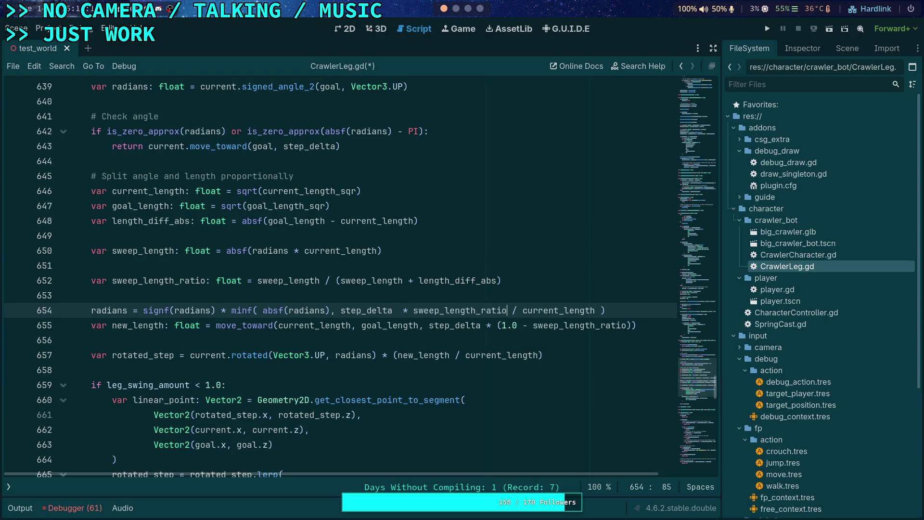
{"action": "left_click", "coordinate": [401, 310]}
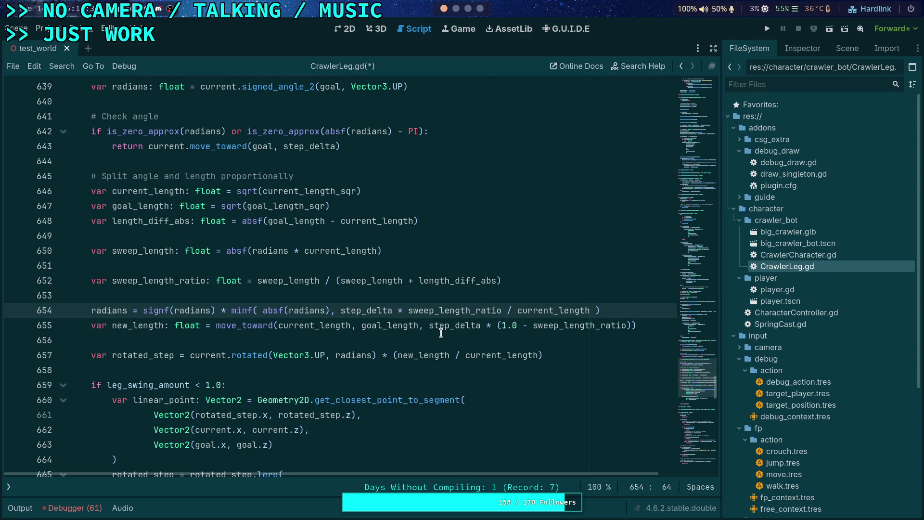
{"action": "left_click", "coordinate": [768, 28]}
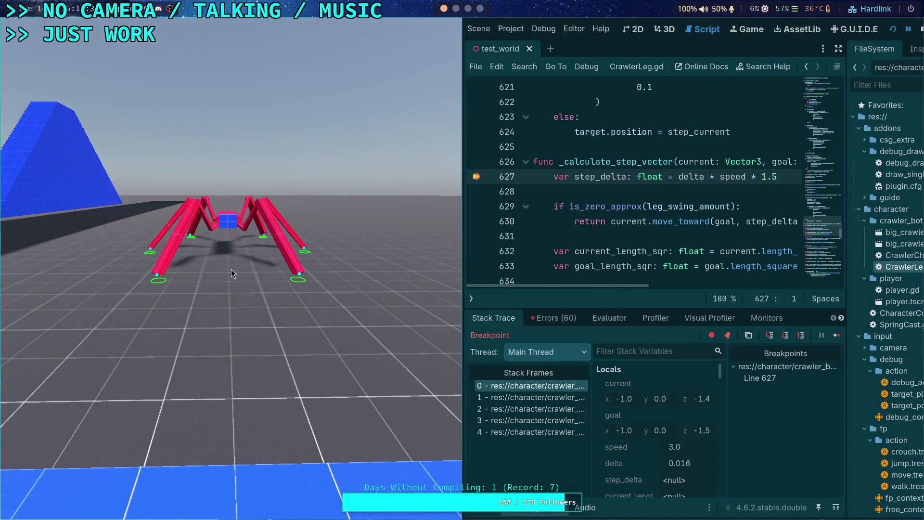
Step: Remove the line 627 breakpoint and resume the game so the crawler's legs step
{"action": "left_click", "coordinate": [480, 179]}
{"action": "left_click", "coordinate": [837, 335]}
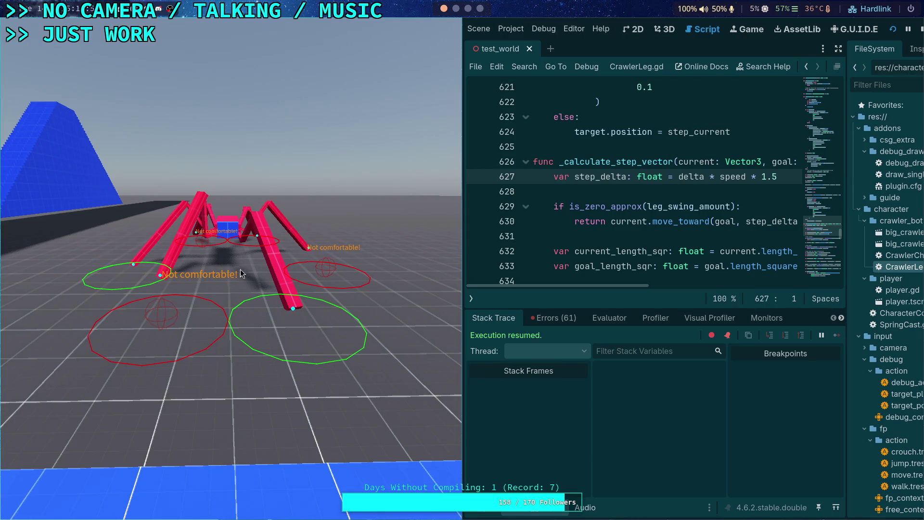
{"action": "scroll", "coordinate": [651, 265], "scroll_direction": "down", "scroll_amount": 4}
{"action": "scroll", "coordinate": [651, 265], "scroll_direction": "down", "scroll_amount": 7}
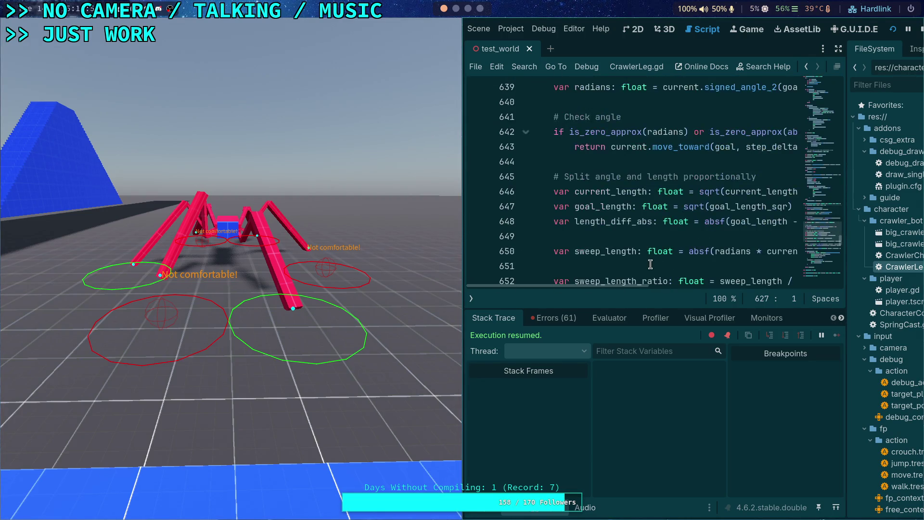
{"action": "scroll", "coordinate": [650, 264], "scroll_direction": "down", "scroll_amount": 4}
{"action": "scroll", "coordinate": [650, 264], "scroll_direction": "up", "scroll_amount": 4}
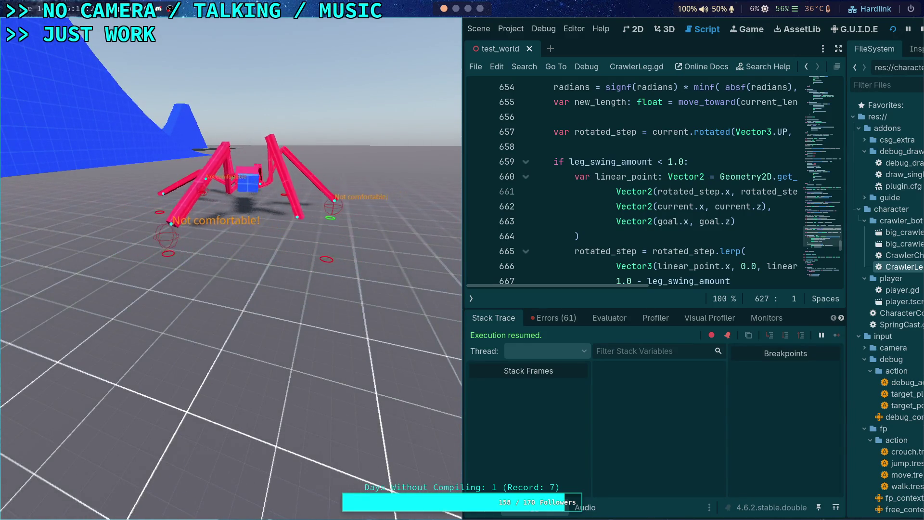
Step: Stop the game, collapse the Debugger panel, and scroll up to _calculate_step_vector at line 618
{"action": "key", "text": "F8"}
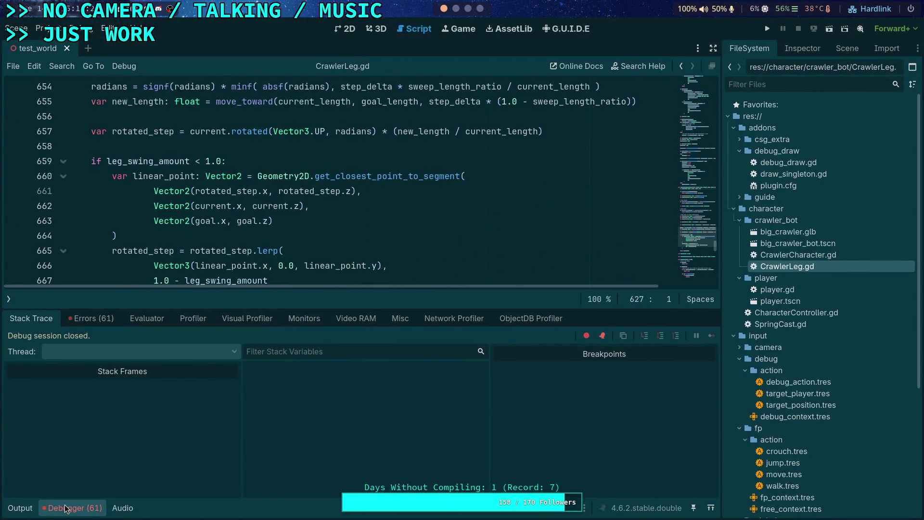
{"action": "left_click", "coordinate": [66, 509]}
{"action": "scroll", "coordinate": [209, 384], "scroll_direction": "up", "scroll_amount": 10}
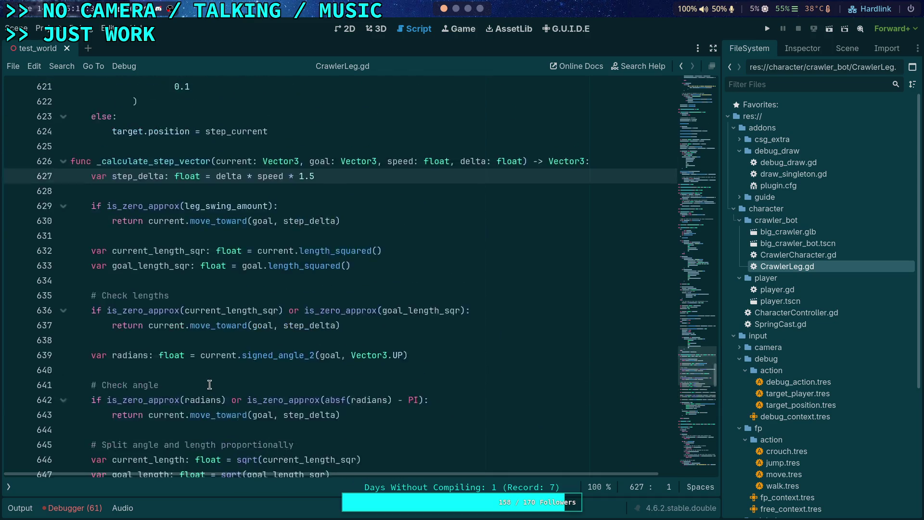
{"action": "scroll", "coordinate": [221, 362], "scroll_direction": "up", "scroll_amount": 1}
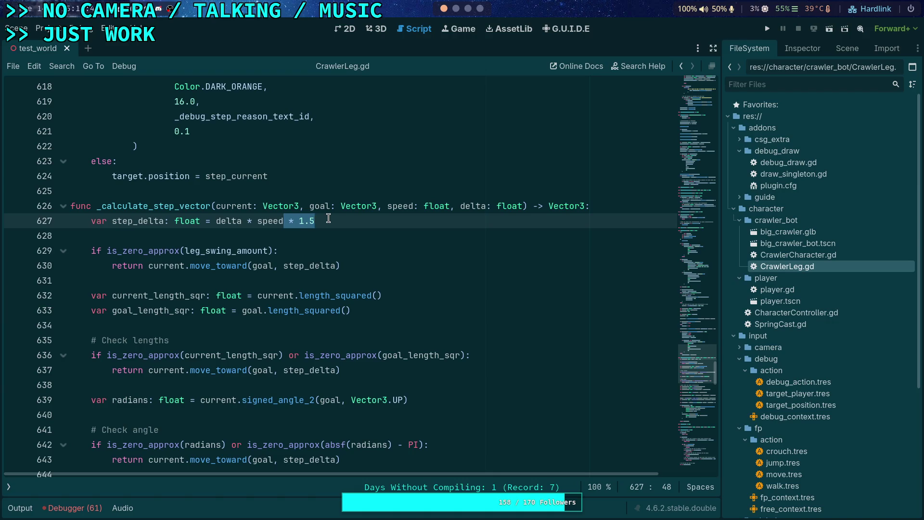
Step: Delete ' * 1.5' from step_delta on line 627, save, and briefly test-run the crawler game
{"action": "key", "text": "BackSpace"}
{"action": "key", "text": "ctrl+s"}
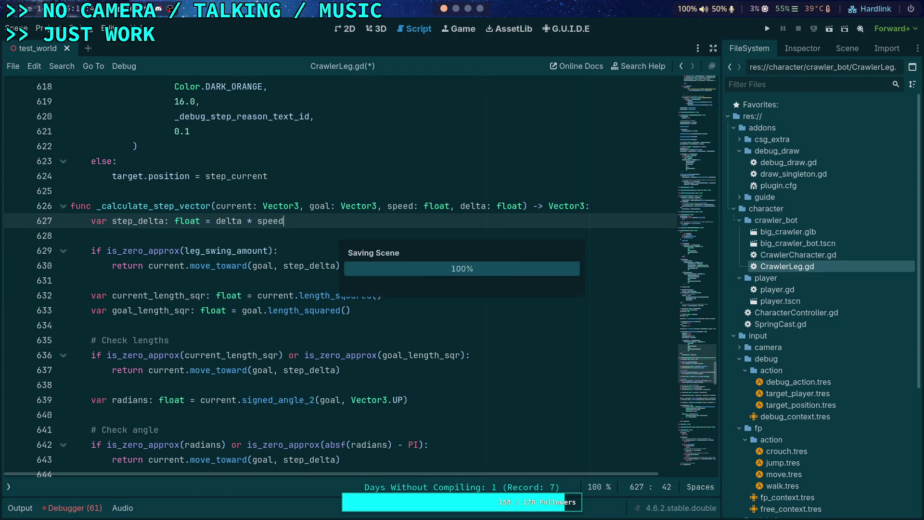
{"action": "left_click", "coordinate": [768, 28]}
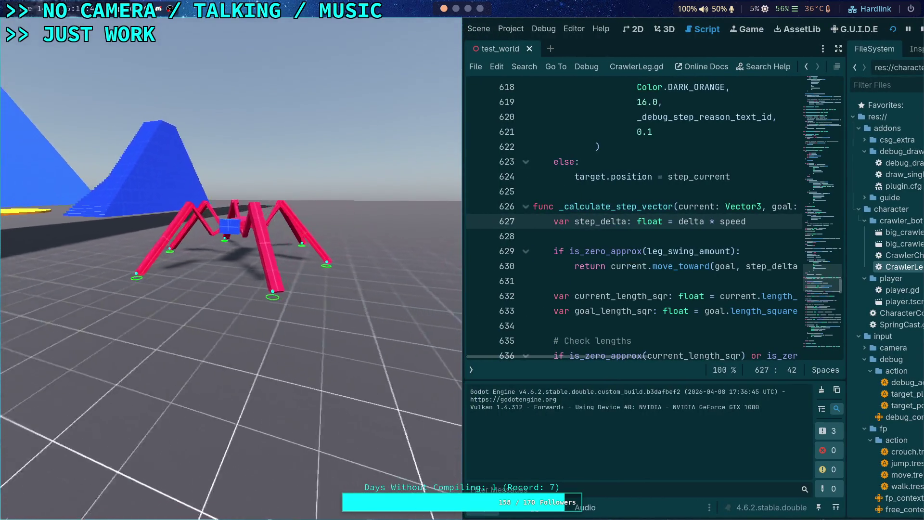
{"action": "key", "text": "Escape"}
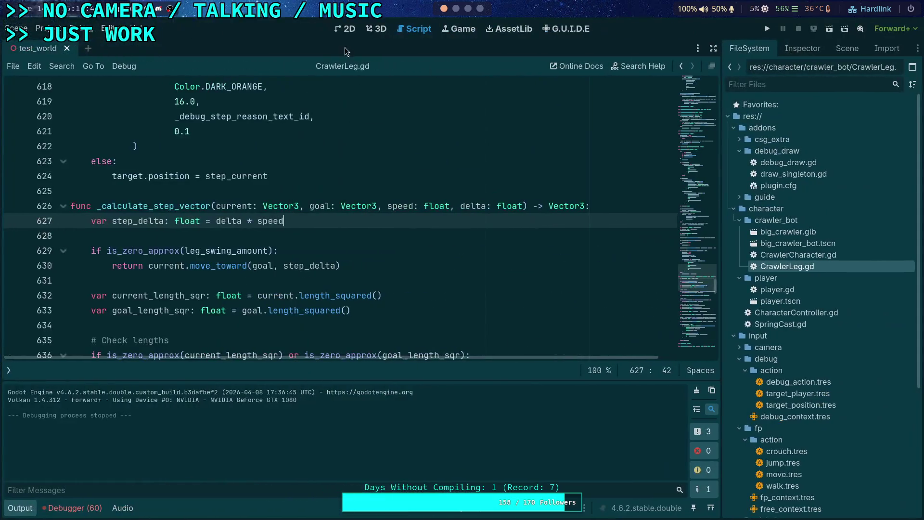
{"action": "left_click", "coordinate": [376, 28]}
Step: Rotate the crawler bot, then turn the capsule-and-camera node 90 degrees and move it onto the crawler
{"action": "left_click", "coordinate": [320, 308]}
{"action": "mouse_move", "coordinate": [326, 318]}
{"action": "left_mouse_down"}
{"action": "mouse_move", "coordinate": [386, 278]}
{"action": "mouse_move", "coordinate": [386, 242]}
{"action": "left_mouse_up"}
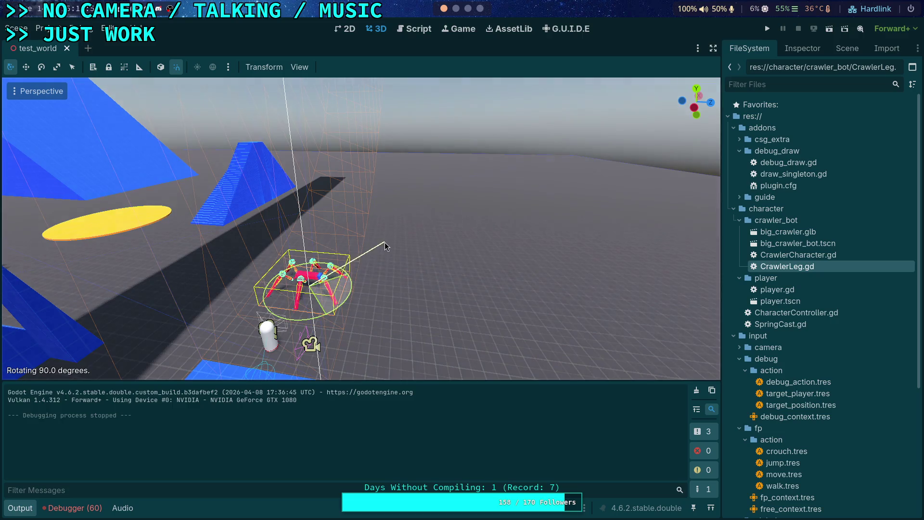
{"action": "left_click", "coordinate": [270, 342]}
{"action": "mouse_move", "coordinate": [307, 370]}
{"action": "left_mouse_down"}
{"action": "mouse_move", "coordinate": [331, 329]}
{"action": "mouse_move", "coordinate": [270, 332]}
{"action": "mouse_move", "coordinate": [282, 340]}
{"action": "mouse_move", "coordinate": [289, 332]}
{"action": "mouse_move", "coordinate": [265, 310]}
{"action": "left_mouse_up"}
{"action": "mouse_move", "coordinate": [289, 226]}
{"action": "left_mouse_down"}
{"action": "mouse_move", "coordinate": [187, 211]}
{"action": "mouse_move", "coordinate": [506, 202]}
{"action": "left_mouse_up"}
{"action": "key", "text": "f"}
{"action": "left_click_drag", "start_coordinate": [412, 251], "coordinate": [442, 255]}
{"action": "scroll", "coordinate": [442, 255], "scroll_direction": "up", "scroll_amount": 5}
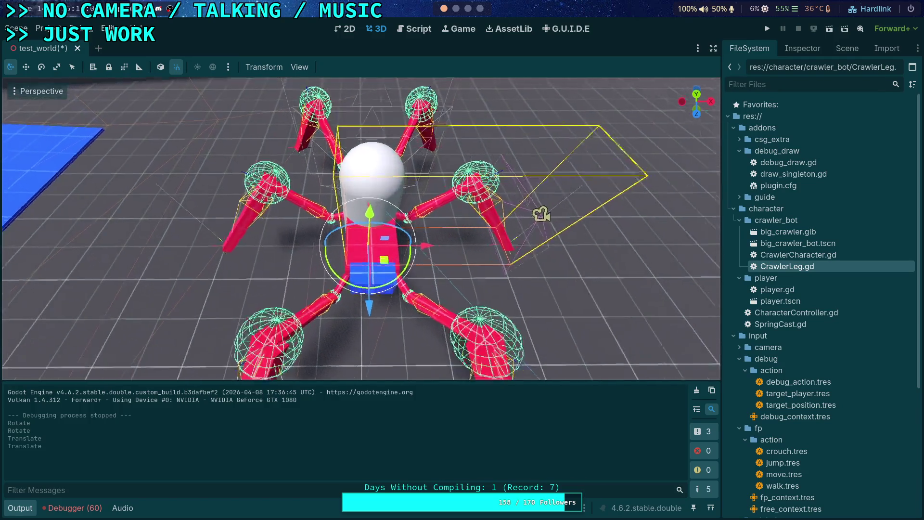
Step: In top orthographic view, shift the capsule node and the crawler bot back along the Z axis
{"action": "left_click", "coordinate": [699, 98]}
{"action": "scroll", "coordinate": [538, 193], "scroll_direction": "down", "scroll_amount": 5}
{"action": "left_click_drag", "start_coordinate": [407, 255], "coordinate": [368, 389]}
{"action": "key", "text": "ctrl+z"}
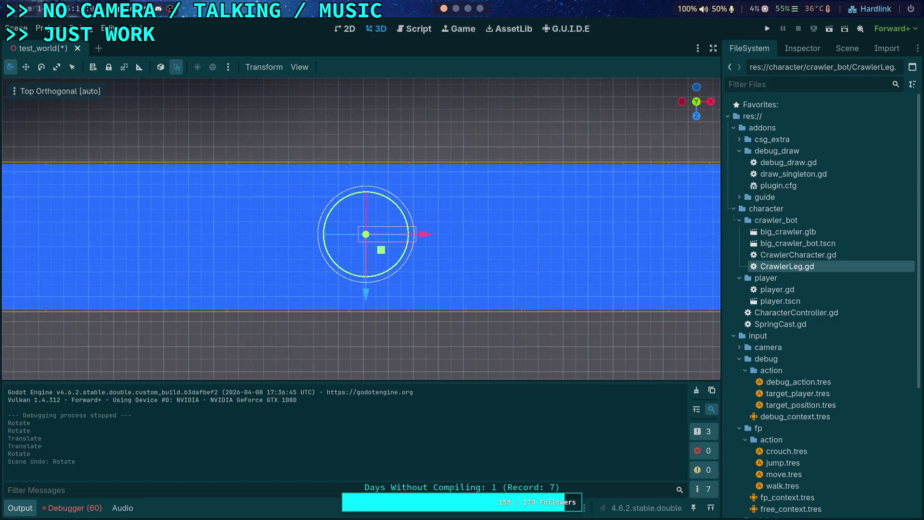
{"action": "left_click_drag", "start_coordinate": [371, 284], "coordinate": [399, 408]}
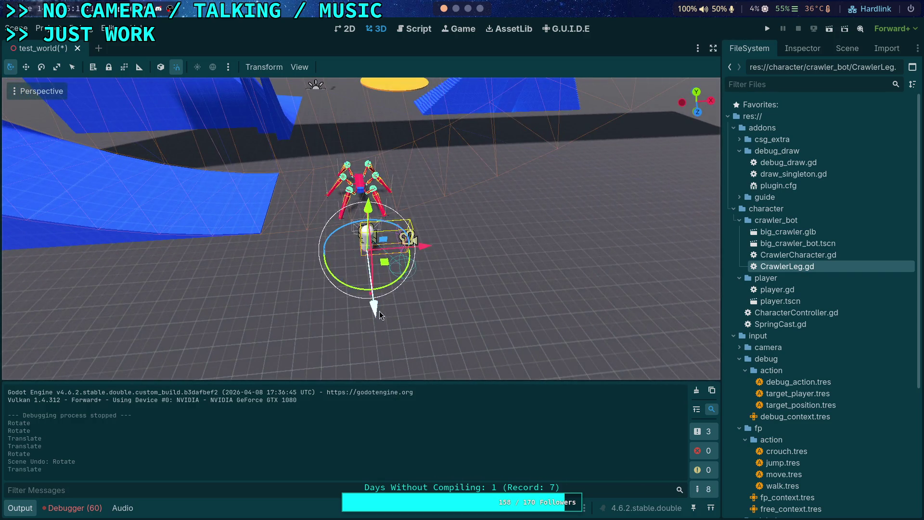
{"action": "left_click_drag", "start_coordinate": [380, 315], "coordinate": [385, 361]}
{"action": "left_click", "coordinate": [358, 188]}
{"action": "left_click_drag", "start_coordinate": [354, 241], "coordinate": [375, 288]}
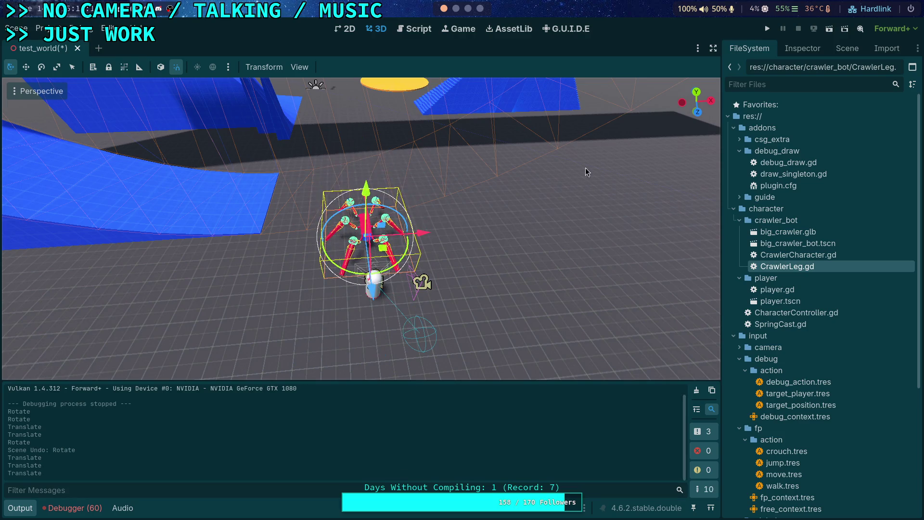
{"action": "left_click", "coordinate": [697, 94]}
Step: Move the sphere-and-camera node to the crawler's centre
{"action": "left_click", "coordinate": [388, 355]}
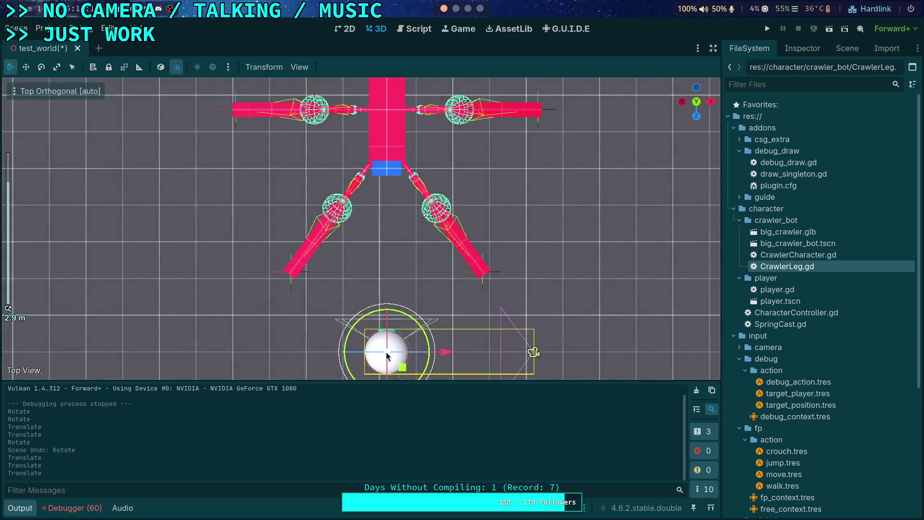
{"action": "left_click_drag", "start_coordinate": [394, 371], "coordinate": [389, 226]}
{"action": "key", "text": "ctrl+z"}
{"action": "scroll", "coordinate": [389, 226], "scroll_direction": "down", "scroll_amount": 3}
{"action": "mouse_move", "coordinate": [394, 315]}
{"action": "left_mouse_down"}
{"action": "mouse_move", "coordinate": [381, 282]}
{"action": "mouse_move", "coordinate": [386, 206]}
{"action": "left_mouse_up"}
{"action": "scroll", "coordinate": [386, 206], "scroll_direction": "up", "scroll_amount": 10}
{"action": "key", "text": "g"}
{"action": "left_click", "coordinate": [277, 244]}
Step: Lower the crawler bot, finalize placement, save the scene, and run the game
{"action": "scroll", "coordinate": [276, 244], "scroll_direction": "down", "scroll_amount": 10}
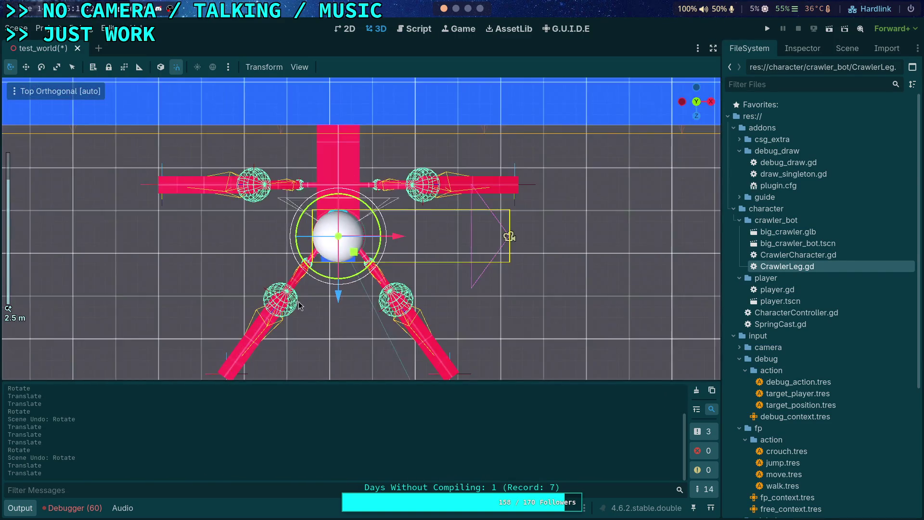
{"action": "key", "text": "g"}
{"action": "left_click", "coordinate": [361, 327]}
{"action": "scroll", "coordinate": [360, 328], "scroll_direction": "down", "scroll_amount": 3}
{"action": "key", "text": "g"}
{"action": "left_click", "coordinate": [356, 364]}
{"action": "left_click", "coordinate": [768, 29]}
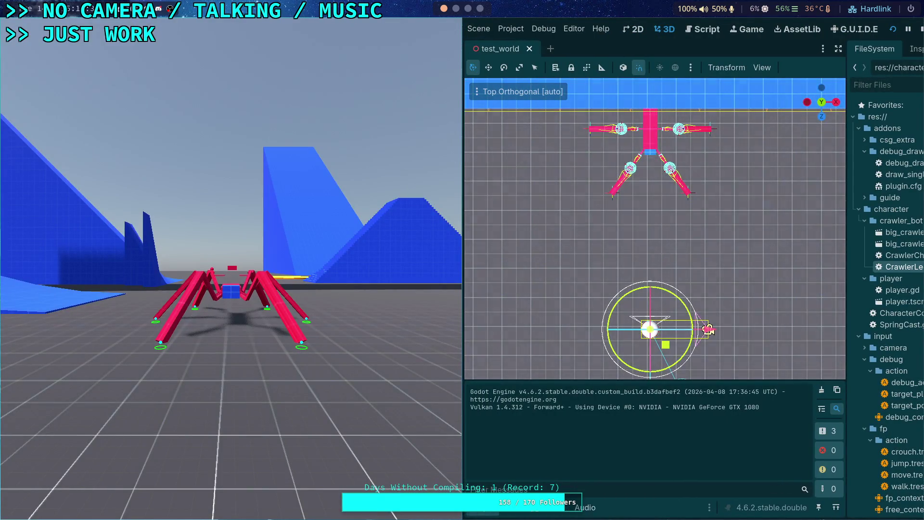
Step: Advance the crawler game nine single ticks to watch its legs step, then stop the test
{"action": "key", "text": "period"}
{"action": "key", "text": "period"}
{"action": "key", "text": "period"}
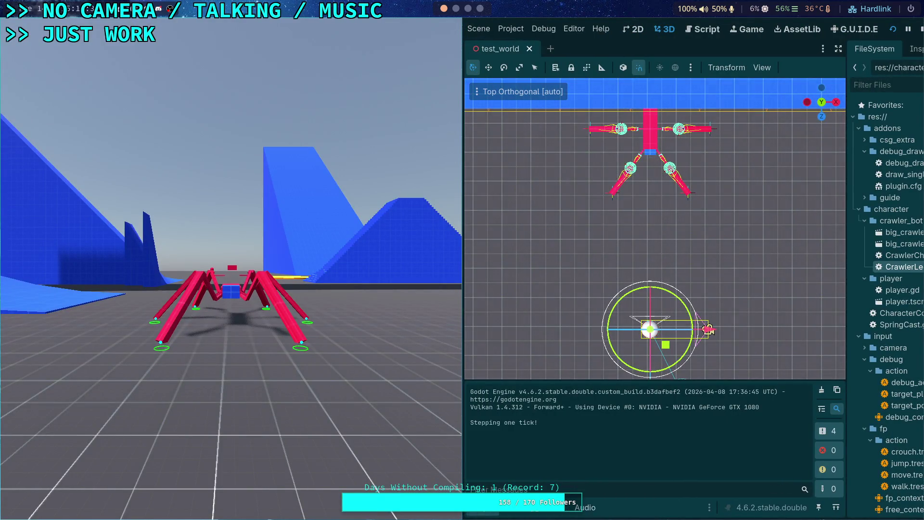
{"action": "key", "text": "period"}
{"action": "key", "text": "period"}
{"action": "key", "text": "period"}
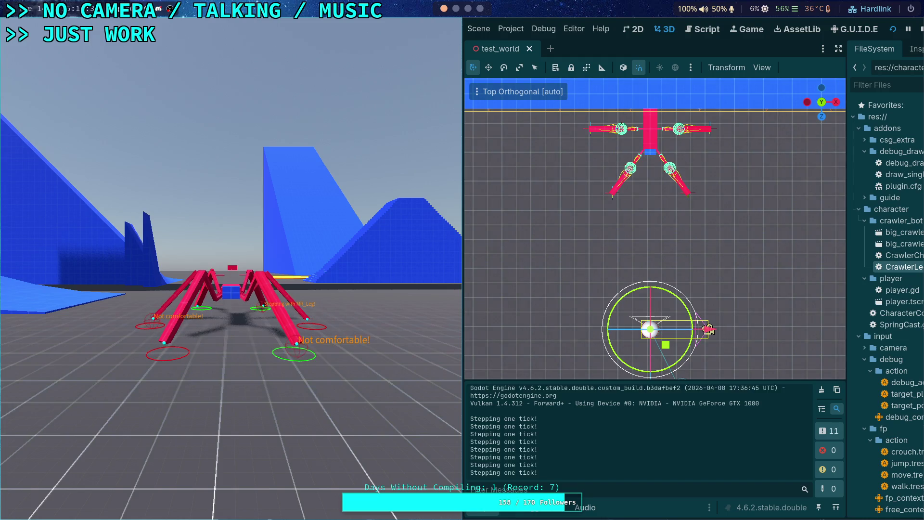
{"action": "key", "text": "period"}
{"action": "key", "text": "period"}
{"action": "key", "text": "period"}
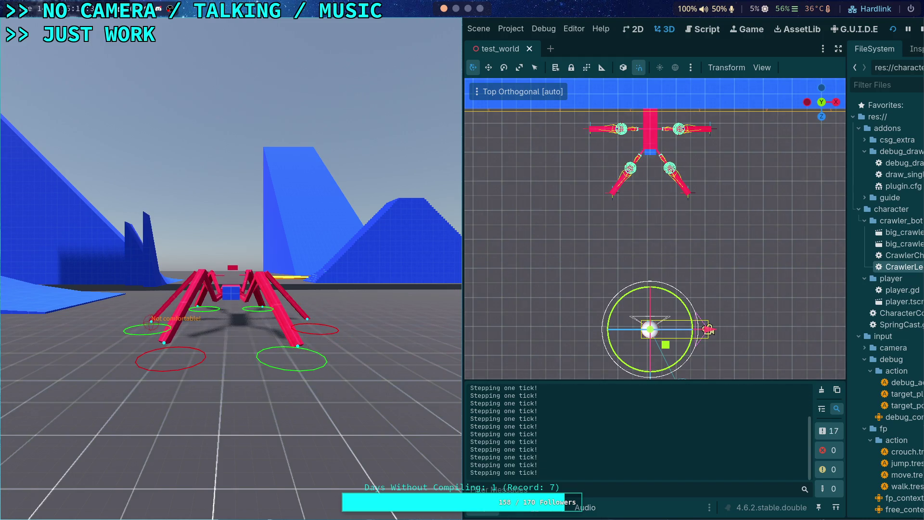
{"action": "key", "text": "period"}
{"action": "key", "text": "period"}
{"action": "key", "text": "period"}
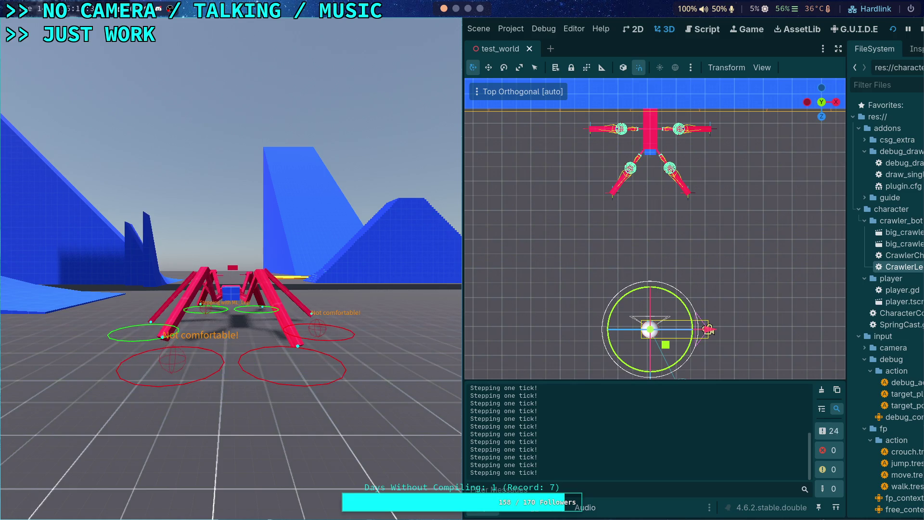
{"action": "key", "text": "period"}
{"action": "key", "text": "period"}
{"action": "key", "text": "period"}
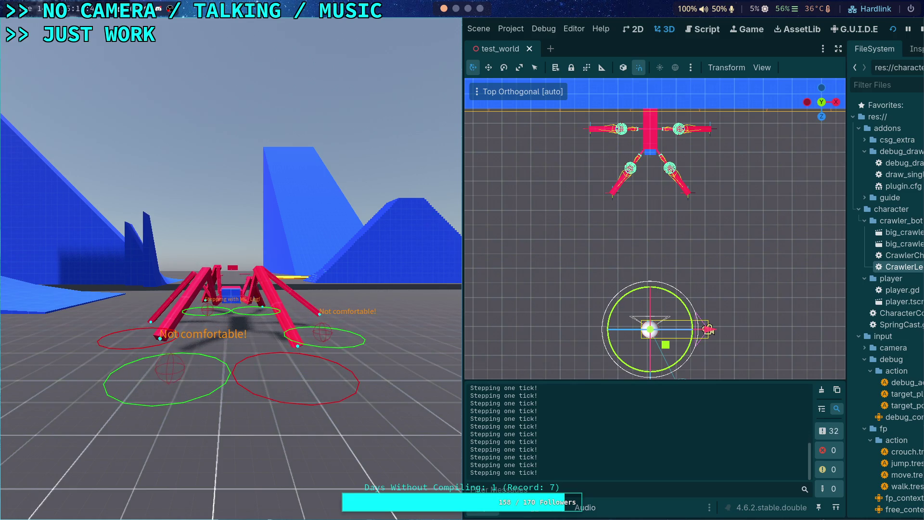
{"action": "key", "text": "period"}
{"action": "key", "text": "period"}
{"action": "key", "text": "period"}
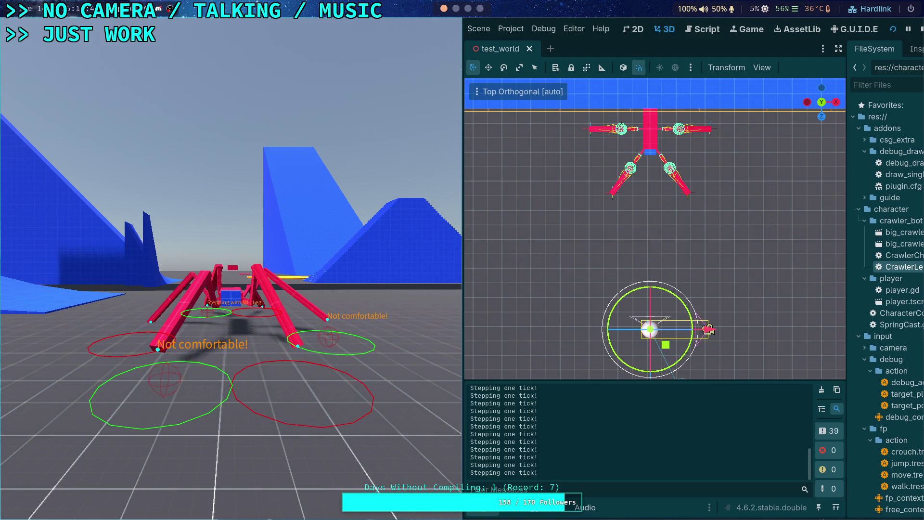
{"action": "key", "text": "period"}
{"action": "key", "text": "period"}
{"action": "key", "text": "period"}
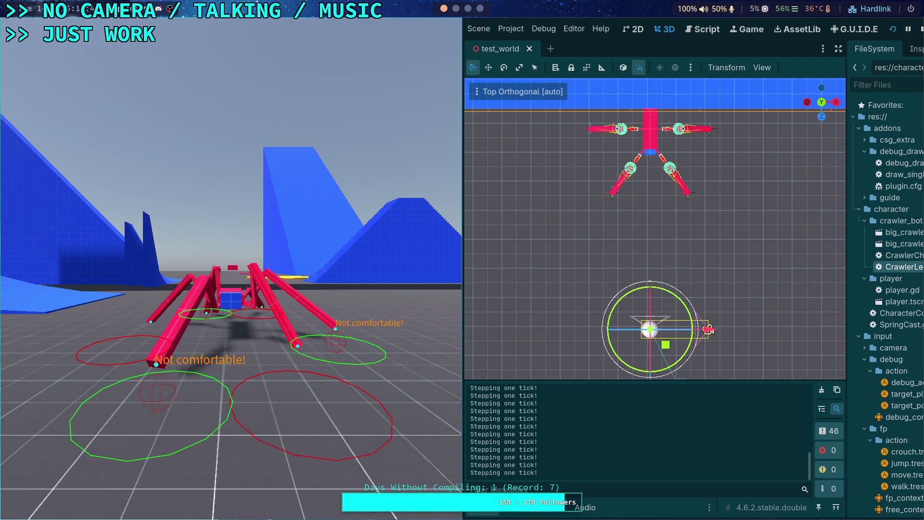
{"action": "key", "text": "period"}
{"action": "key", "text": "period"}
{"action": "key", "text": "period"}
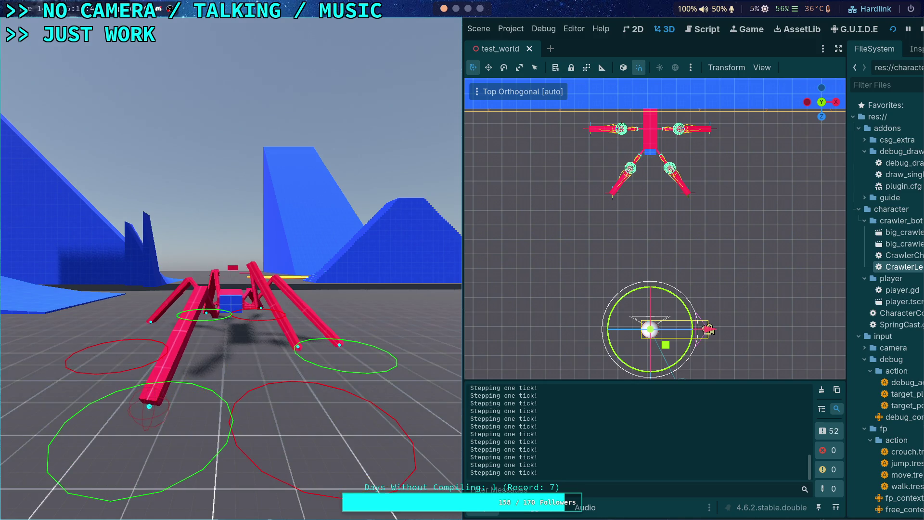
{"action": "key", "text": "period"}
{"action": "key", "text": "period"}
{"action": "key", "text": "period"}
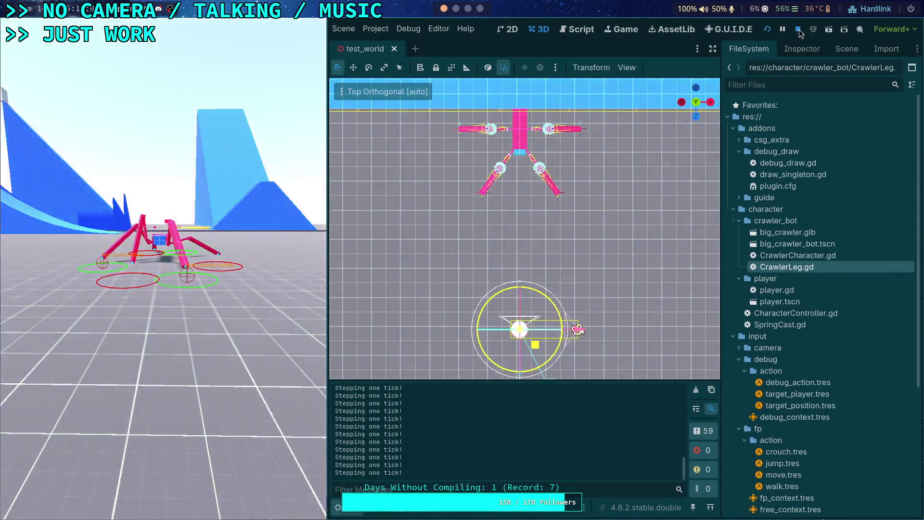
{"action": "left_click", "coordinate": [799, 30]}
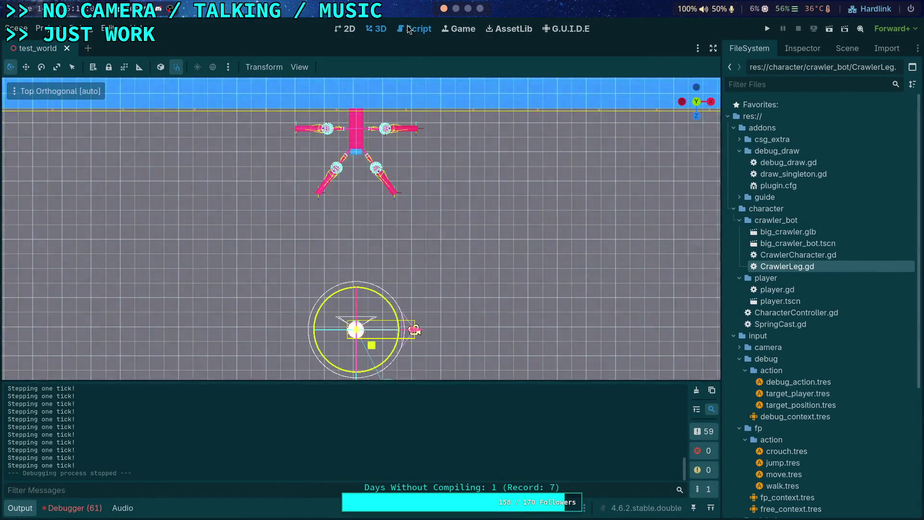
Step: Return to CrawlerLeg.gd with the Output panel hidden, and highlight uses of current in _calculate_step_vector
{"action": "key", "text": "ctrl+F3"}
{"action": "left_click", "coordinate": [18, 509]}
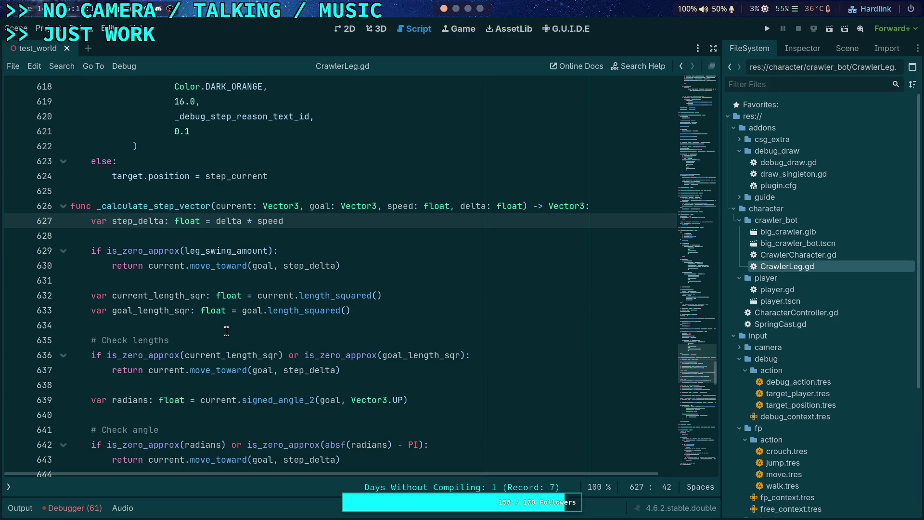
{"action": "scroll", "coordinate": [249, 382], "scroll_direction": "down", "scroll_amount": 2}
{"action": "scroll", "coordinate": [249, 381], "scroll_direction": "up", "scroll_amount": 1}
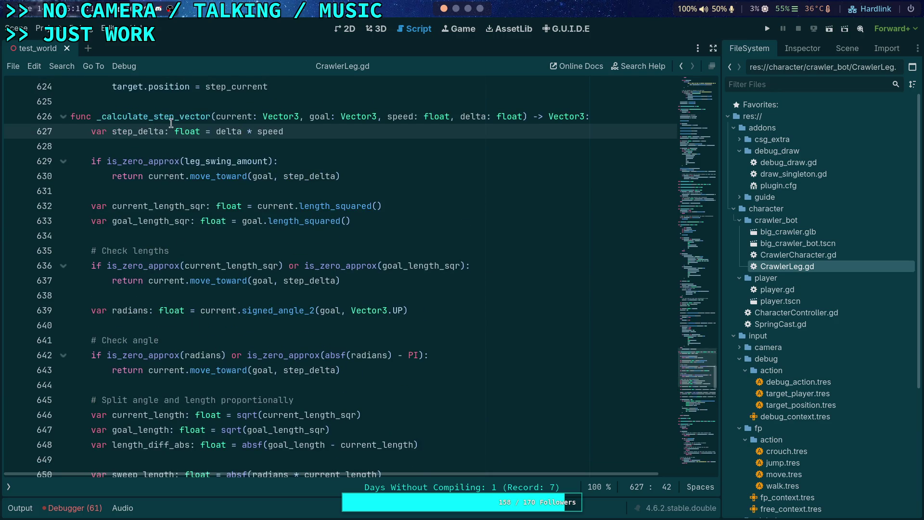
{"action": "mouse_move", "coordinate": [162, 153]}
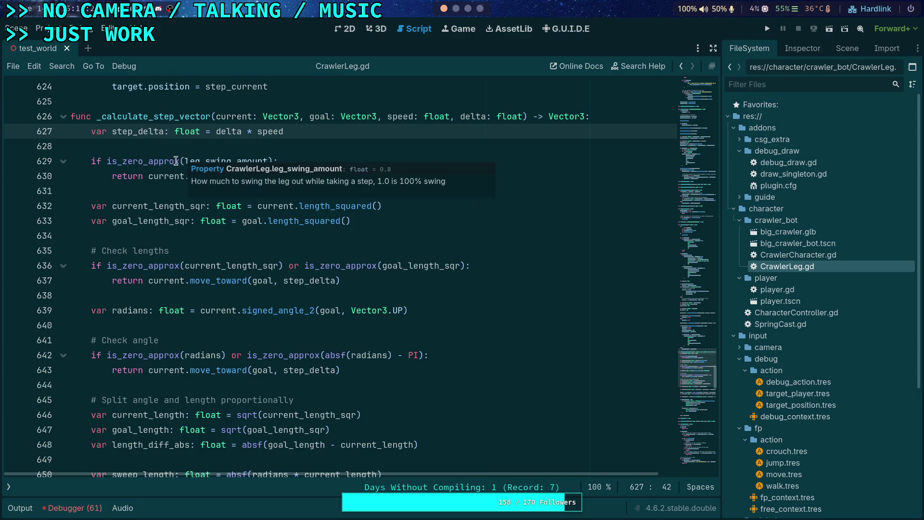
{"action": "left_click", "coordinate": [187, 230]}
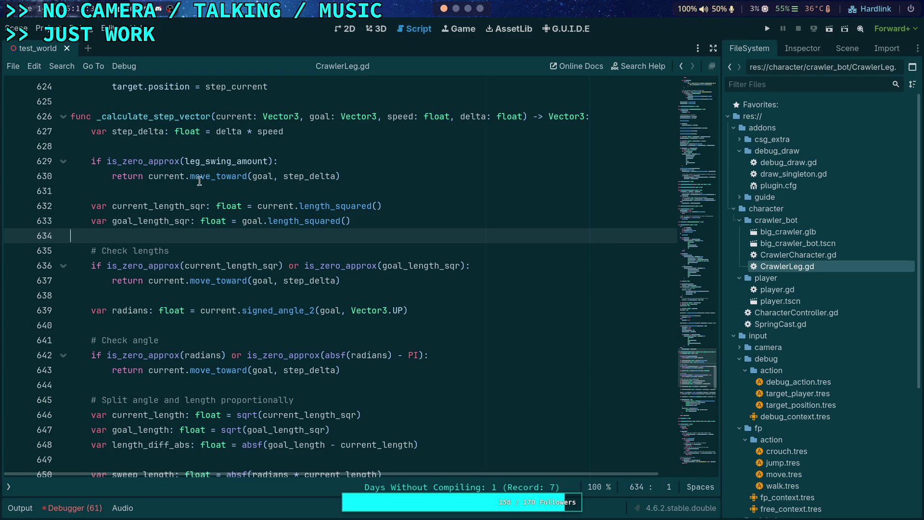
{"action": "double_click", "coordinate": [240, 117]}
Step: Above 'return rotated_step', start a line 'var change: float = (current'
{"action": "scroll", "coordinate": [336, 256], "scroll_direction": "down", "scroll_amount": 10}
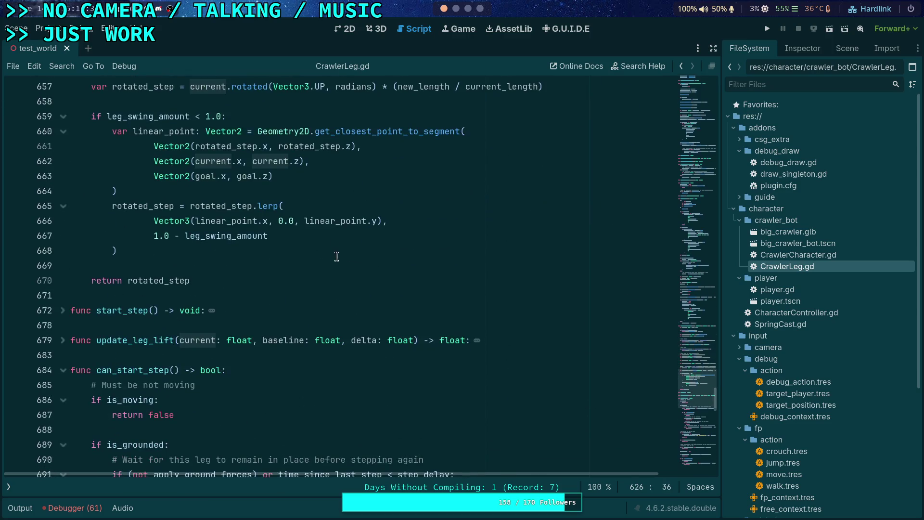
{"action": "left_click", "coordinate": [249, 262]}
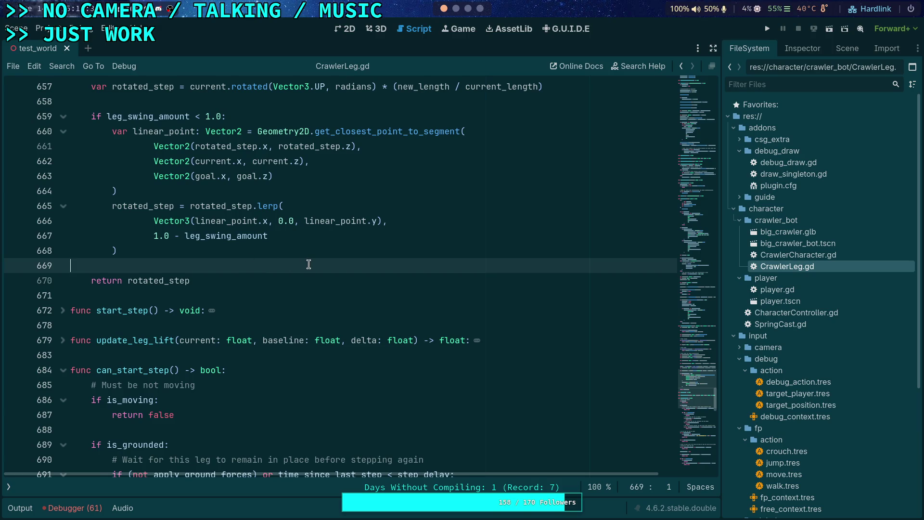
{"action": "key", "text": "Return"}
{"action": "key", "text": "Return"}
{"action": "key", "text": "Up"}
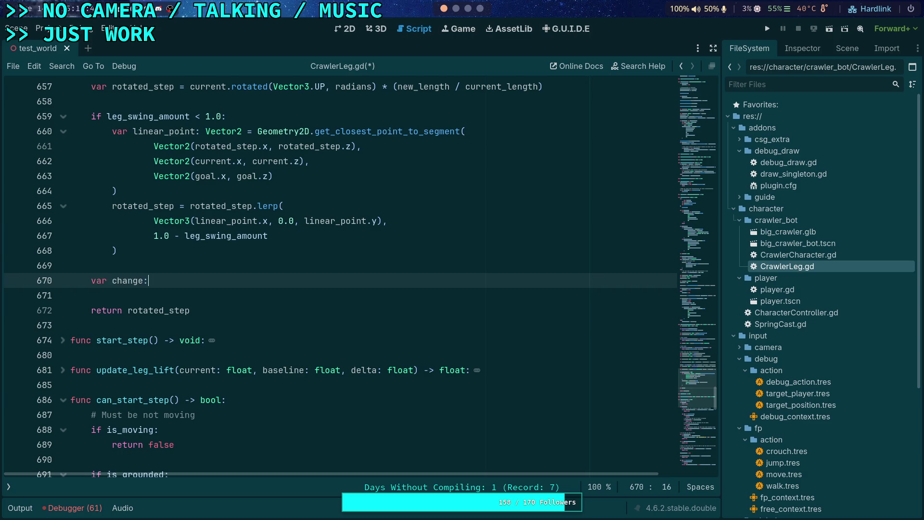
{"action": "key", "text": "BackSpace"}
{"action": "type", "text": "loat = "}
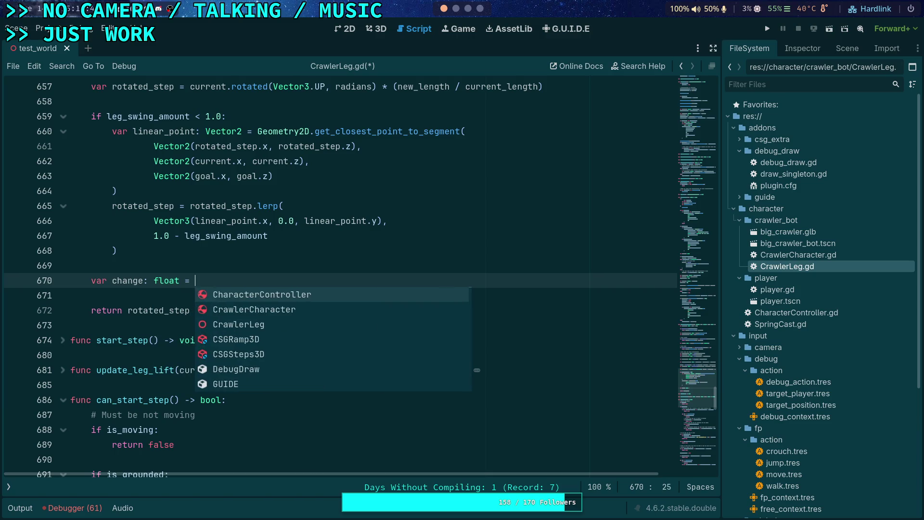
{"action": "type", "text": "(cu"}
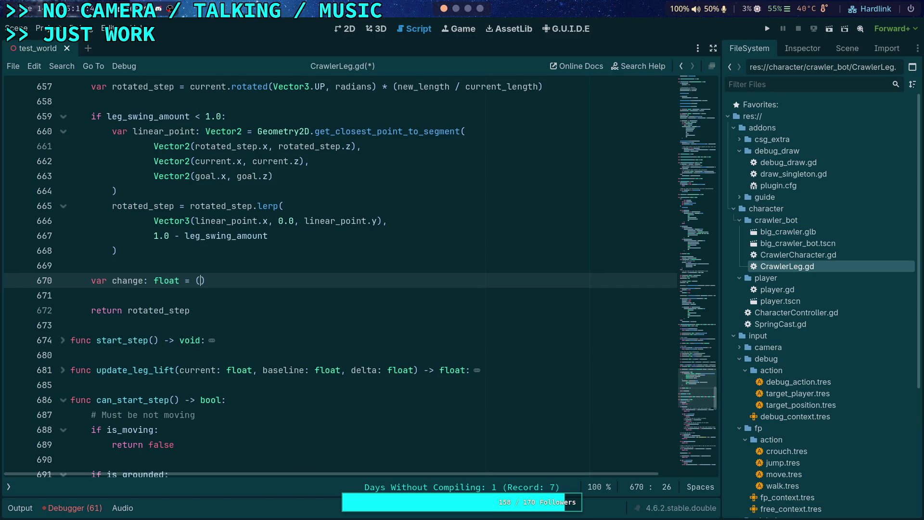
{"action": "type", "text": "rr"}
{"action": "key", "text": "Return"}
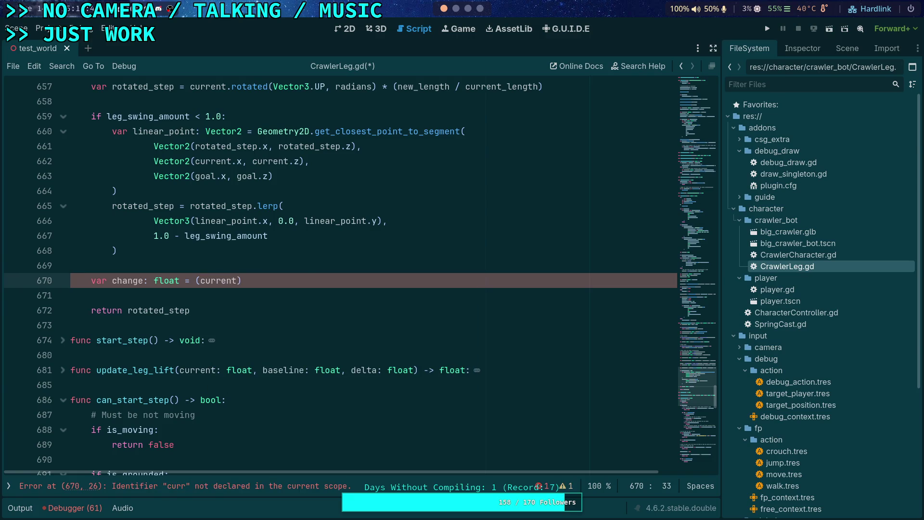
Step: Complete the difference expression as (current - rotated_step) with autocomplete
{"action": "scroll", "coordinate": [287, 209], "scroll_direction": "up", "scroll_amount": 11}
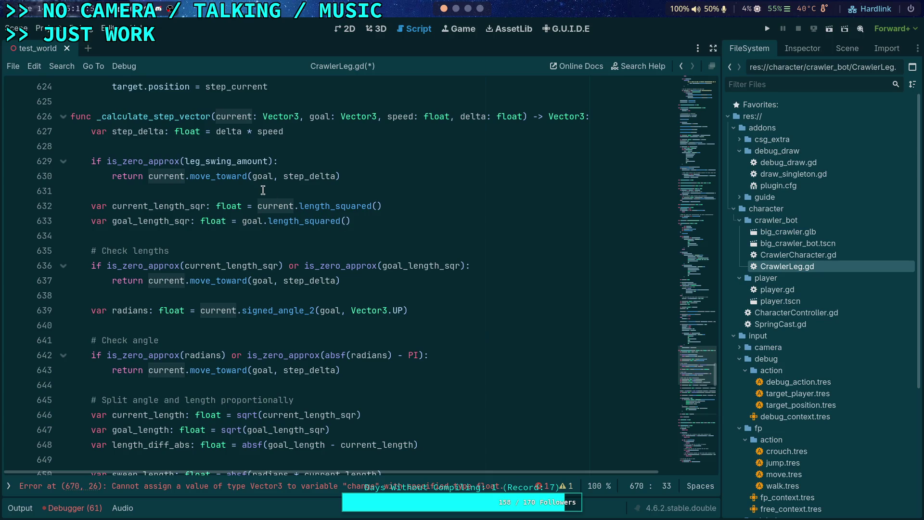
{"action": "scroll", "coordinate": [269, 188], "scroll_direction": "down", "scroll_amount": 2}
{"action": "mouse_move", "coordinate": [333, 213]}
{"action": "scroll", "coordinate": [237, 302], "scroll_direction": "down", "scroll_amount": 2}
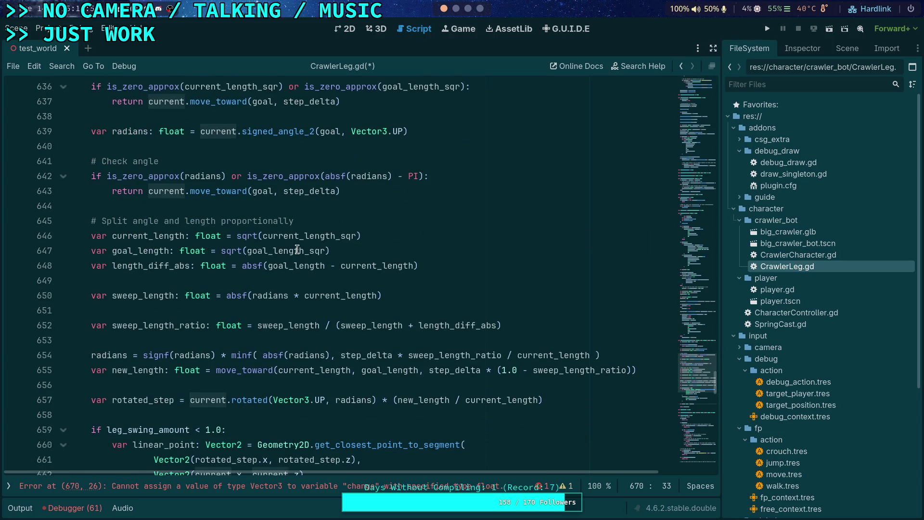
{"action": "scroll", "coordinate": [316, 270], "scroll_direction": "up", "scroll_amount": 2}
{"action": "scroll", "coordinate": [318, 285], "scroll_direction": "up", "scroll_amount": 2}
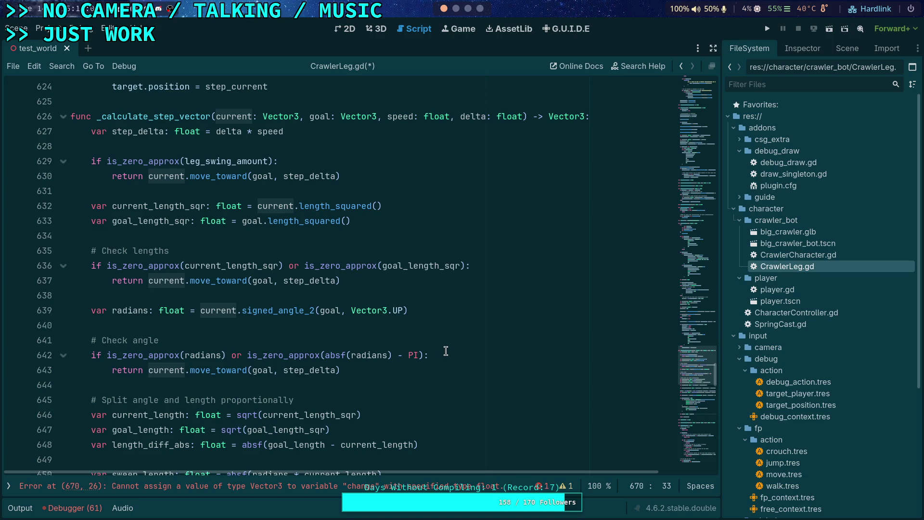
{"action": "scroll", "coordinate": [446, 351], "scroll_direction": "down", "scroll_amount": 10}
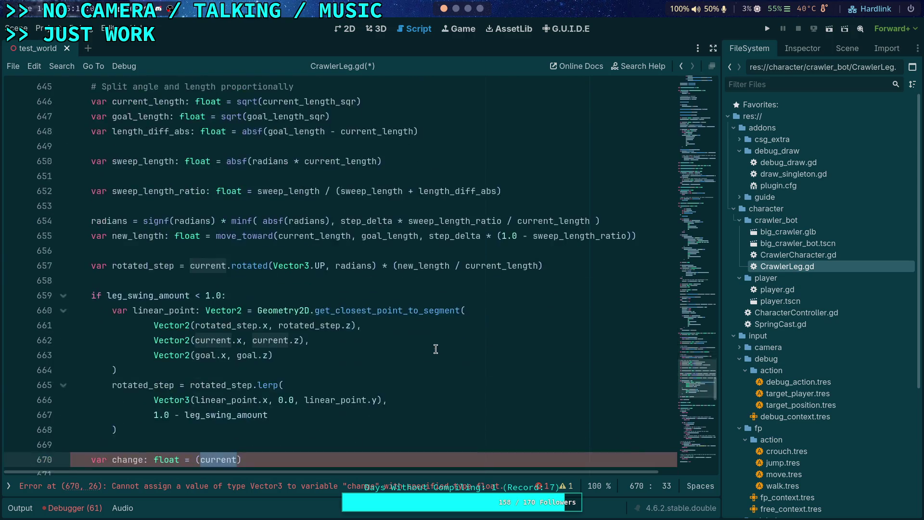
{"action": "type", "text": "."}
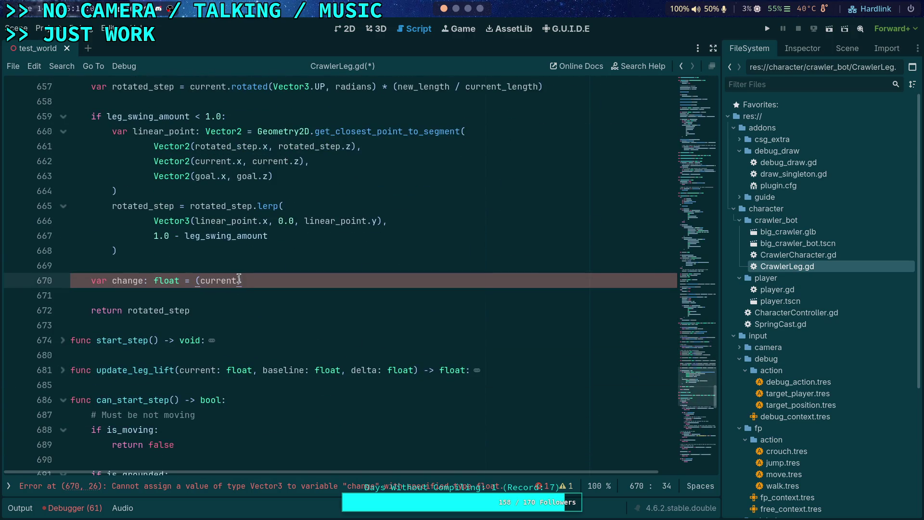
{"action": "type", "text": " -"}
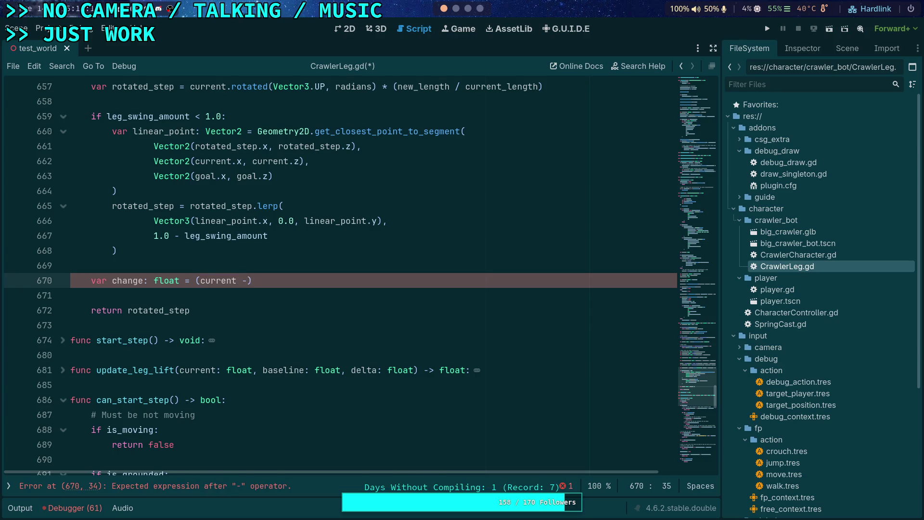
{"action": "type", "text": " rota"}
{"action": "key", "text": "Return"}
Step: Append .length() on line 670, save CrawlerLeg.gd, and begin a print('cha… line below
{"action": "double_click", "coordinate": [294, 281]}
{"action": "scroll", "coordinate": [239, 247], "scroll_direction": "up", "scroll_amount": 2}
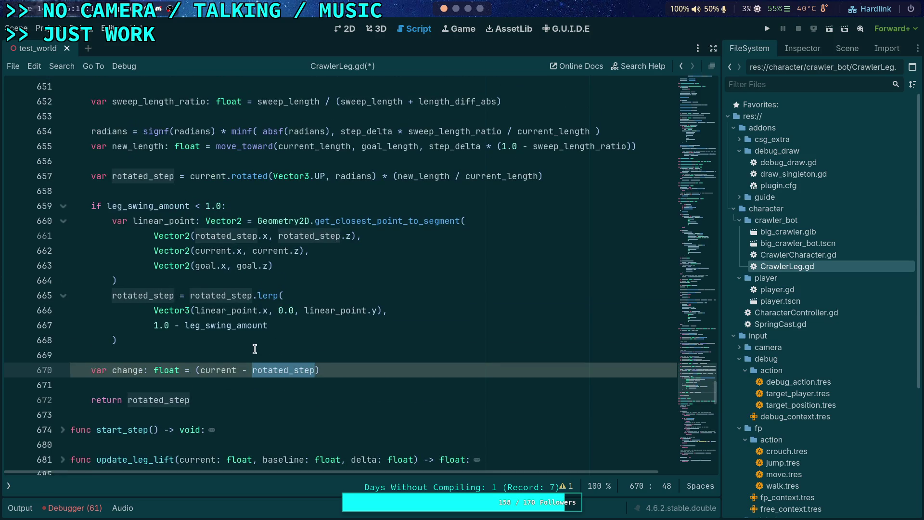
{"action": "left_click", "coordinate": [220, 367]}
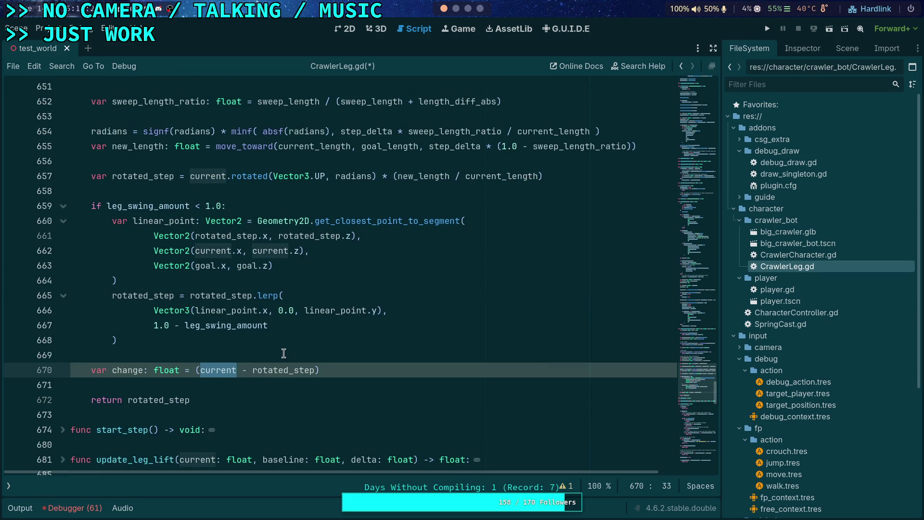
{"action": "left_click", "coordinate": [287, 371]}
{"action": "left_click", "coordinate": [355, 369]}
{"action": "type", "text": ".len"}
{"action": "key", "text": "Return"}
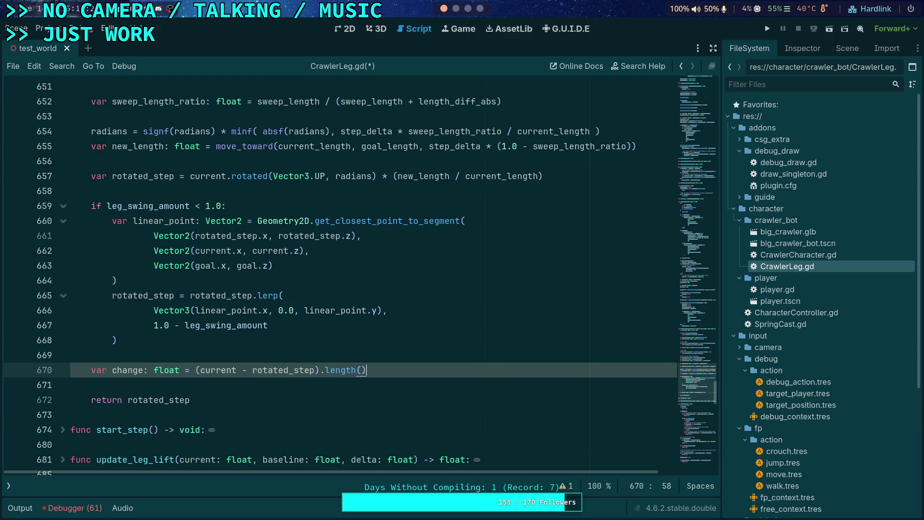
{"action": "key", "text": "ctrl+s"}
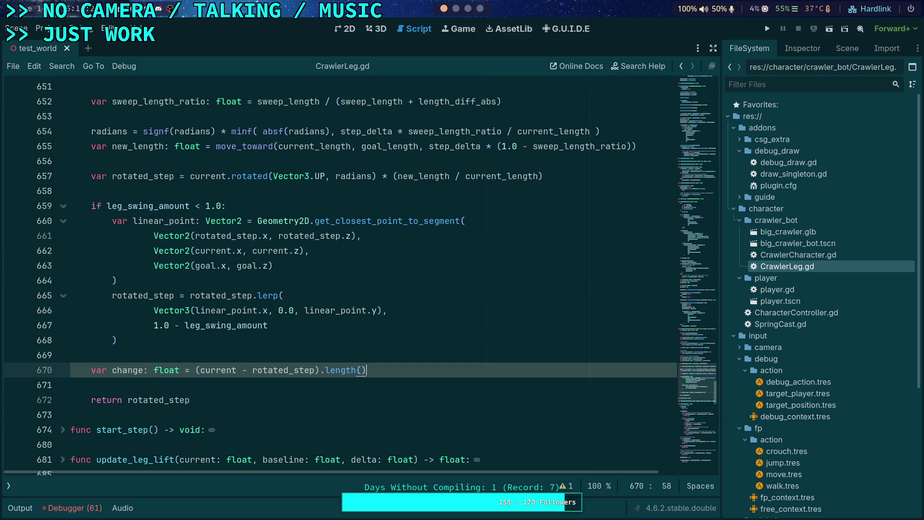
{"action": "key", "text": "Return"}
{"action": "type", "text": "prin"}
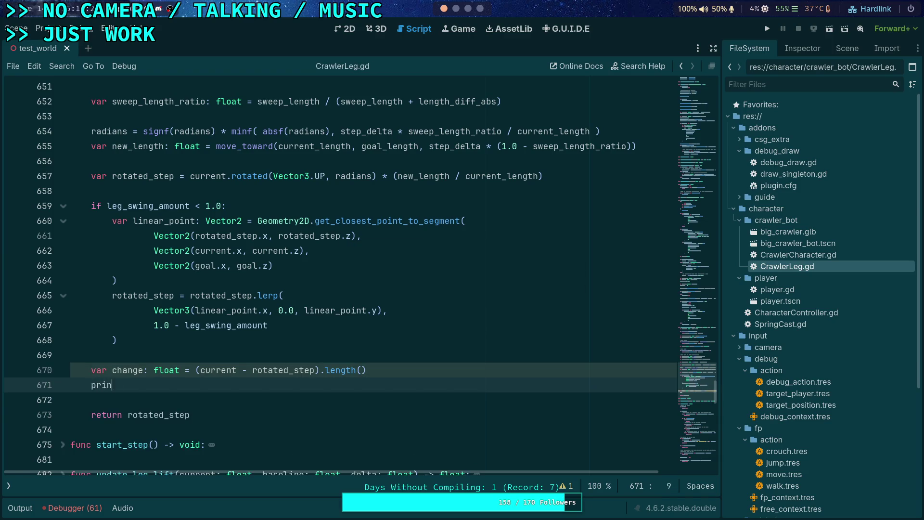
{"action": "type", "text": "t('cha"}
Step: Write the print as 'leg %d delta %.5f' % [index, change] and save
{"action": "key", "text": "BackSpace"}
{"action": "key", "text": "BackSpace"}
{"action": "key", "text": "BackSpace"}
{"action": "type", "text": "leg "}
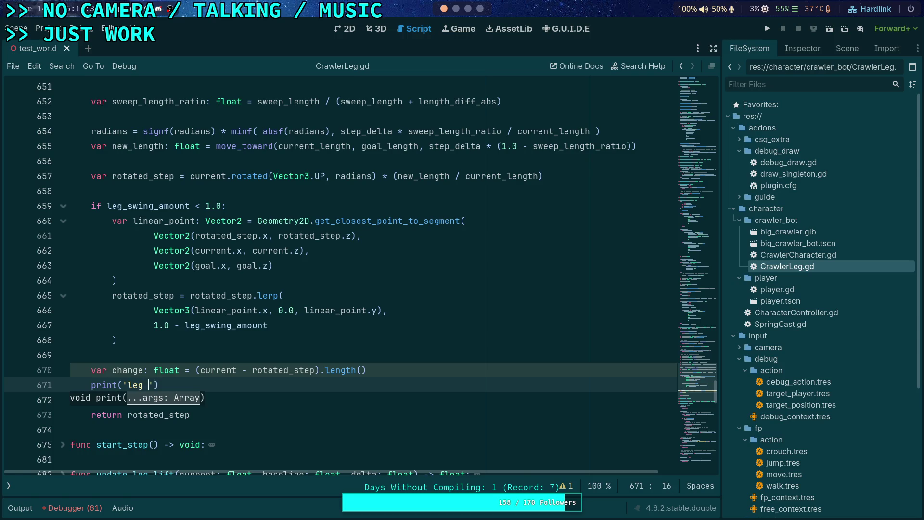
{"action": "type", "text": "%d"}
{"action": "type", "text": " delta"}
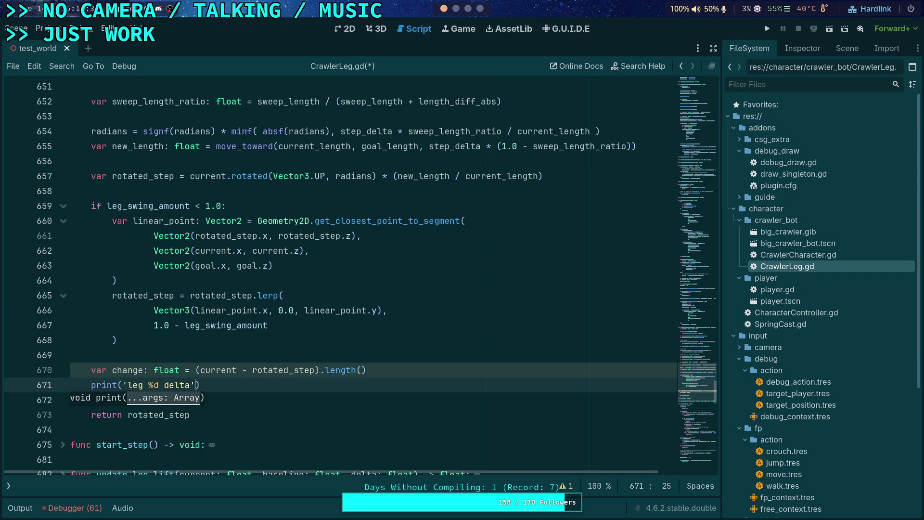
{"action": "type", "text": " %."}
{"action": "type", "text": "4f"}
{"action": "key", "text": "Left"}
{"action": "key", "text": "BackSpace"}
{"action": "type", "text": "5"}
{"action": "key", "text": "Right"}
{"action": "key", "text": "Right"}
{"action": "type", "text": "% "}
{"action": "type", "text": "[ index"}
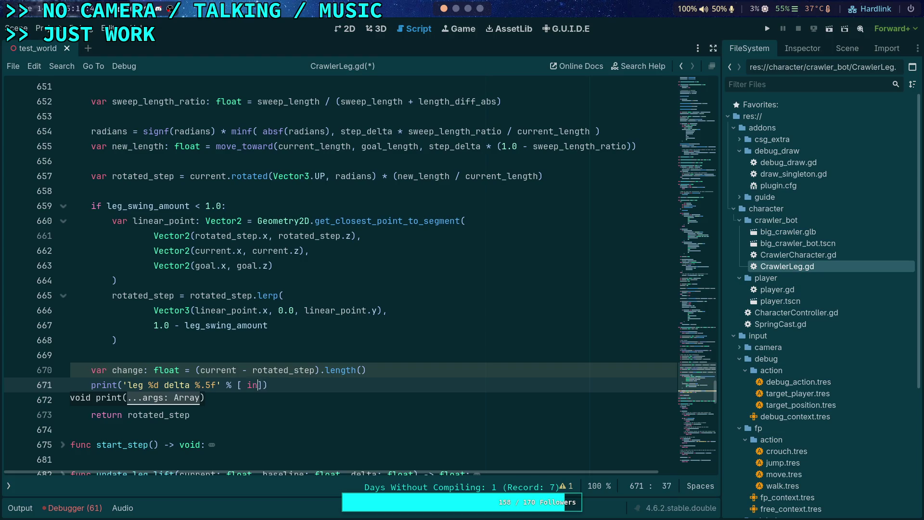
{"action": "type", "text": ", "}
{"action": "type", "text": "change"}
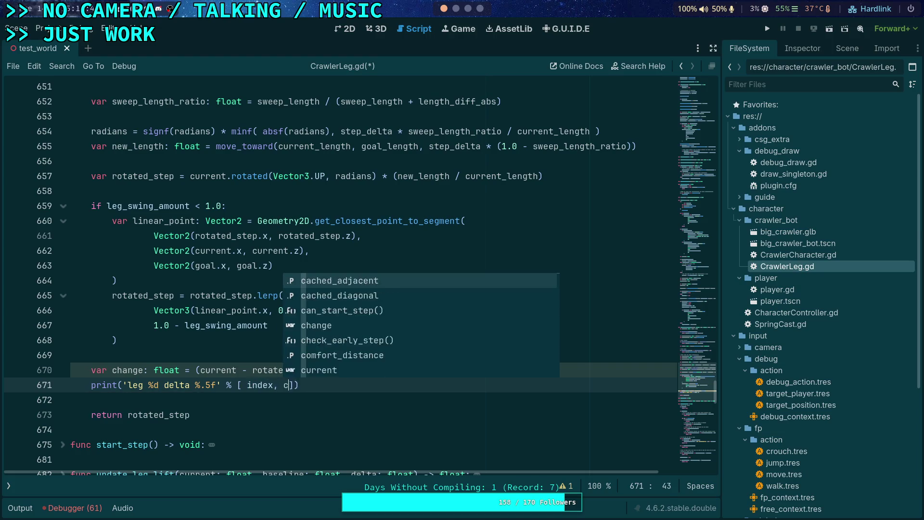
{"action": "key", "text": "ctrl+s"}
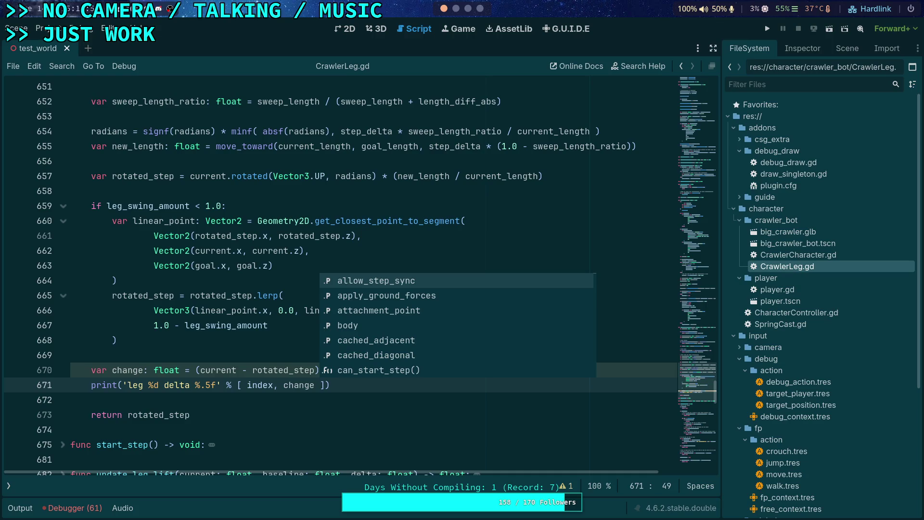
Step: Divide change by step_delta in the print, remove the stray characters, and save
{"action": "scroll", "coordinate": [286, 358], "scroll_direction": "down", "scroll_amount": 1}
{"action": "left_click", "coordinate": [365, 345]}
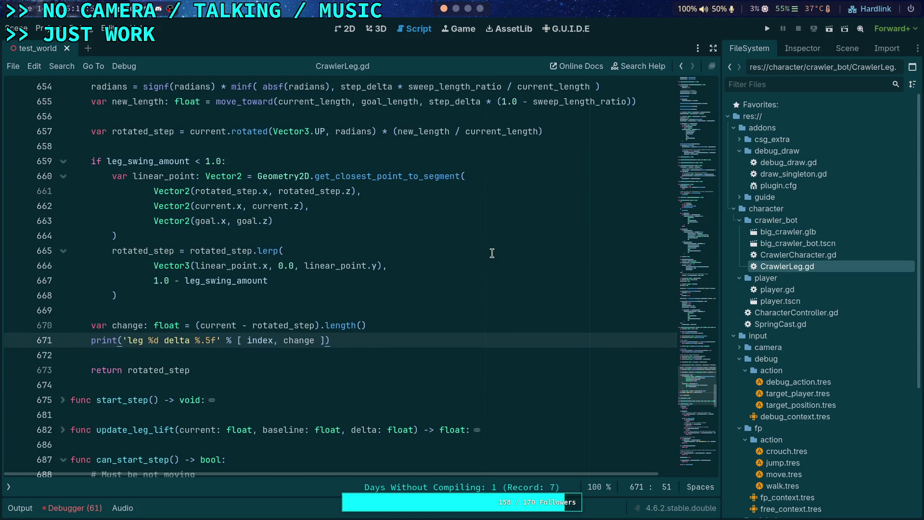
{"action": "left_click", "coordinate": [315, 338]}
{"action": "type", "text": "/ step_delta    "}
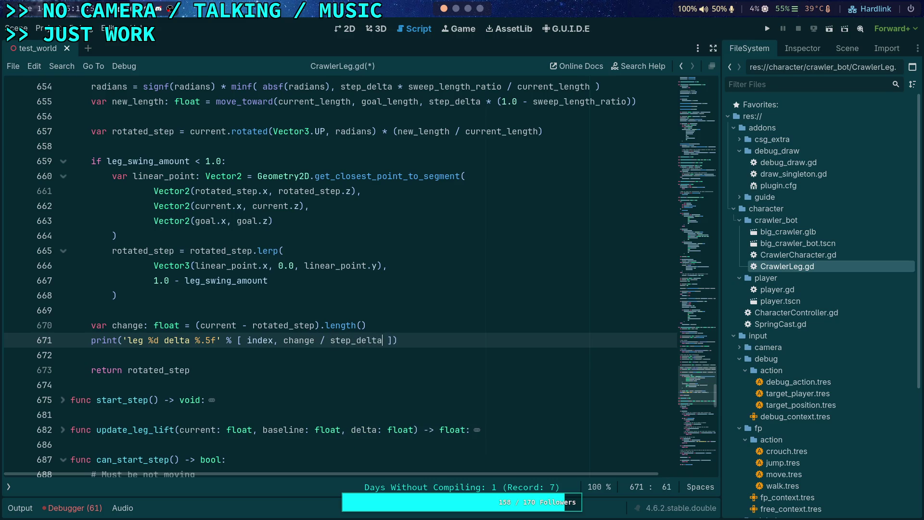
{"action": "type", "text": "s"}
{"action": "key", "text": "BackSpace"}
{"action": "key", "text": "BackSpace"}
{"action": "key", "text": "BackSpace"}
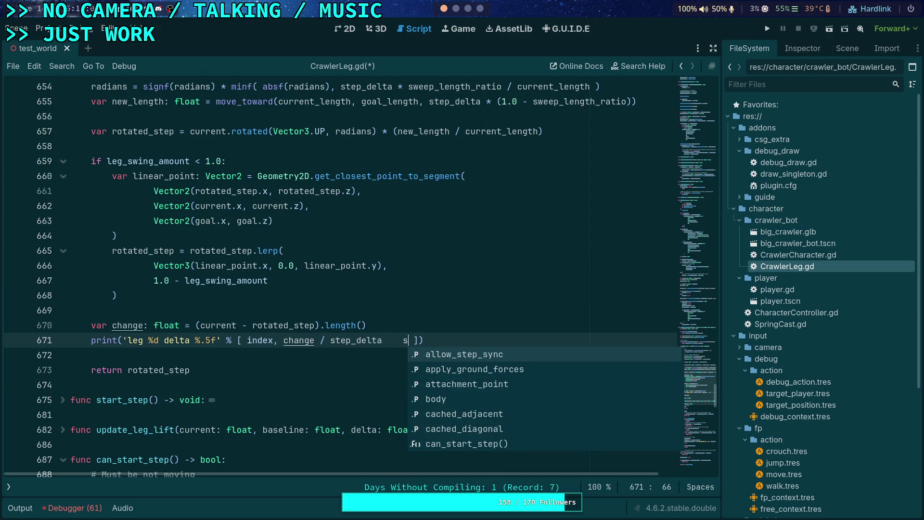
{"action": "key", "text": "ctrl+s"}
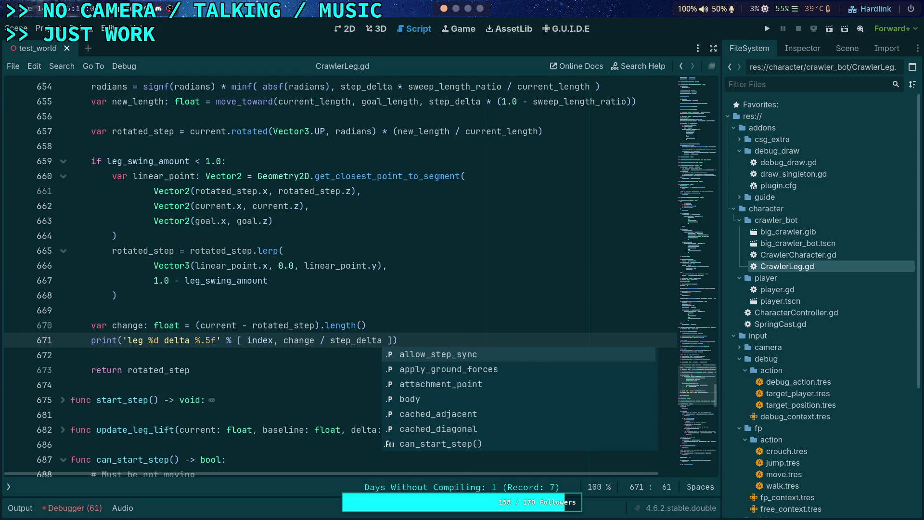
{"action": "key", "text": "Escape"}
{"action": "scroll", "coordinate": [364, 266], "scroll_direction": "up", "scroll_amount": 5}
{"action": "scroll", "coordinate": [364, 266], "scroll_direction": "up", "scroll_amount": 6}
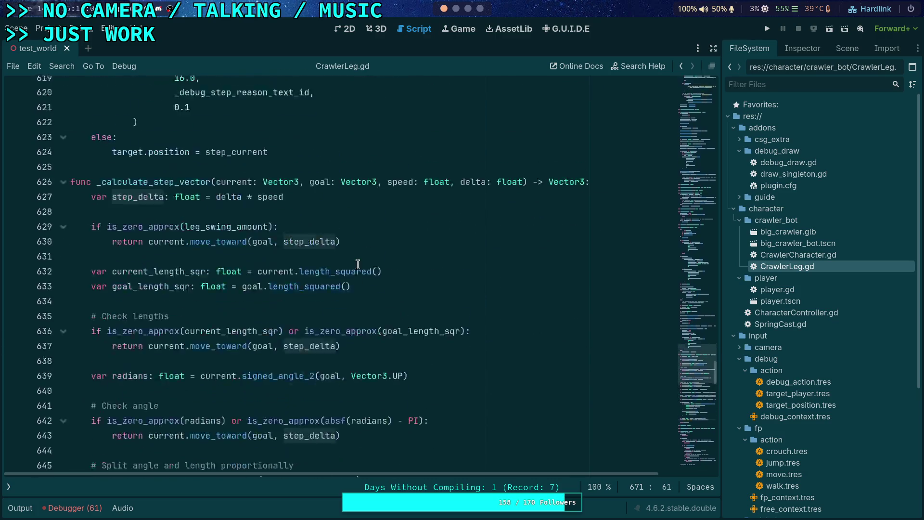
{"action": "scroll", "coordinate": [365, 256], "scroll_direction": "down", "scroll_amount": 10}
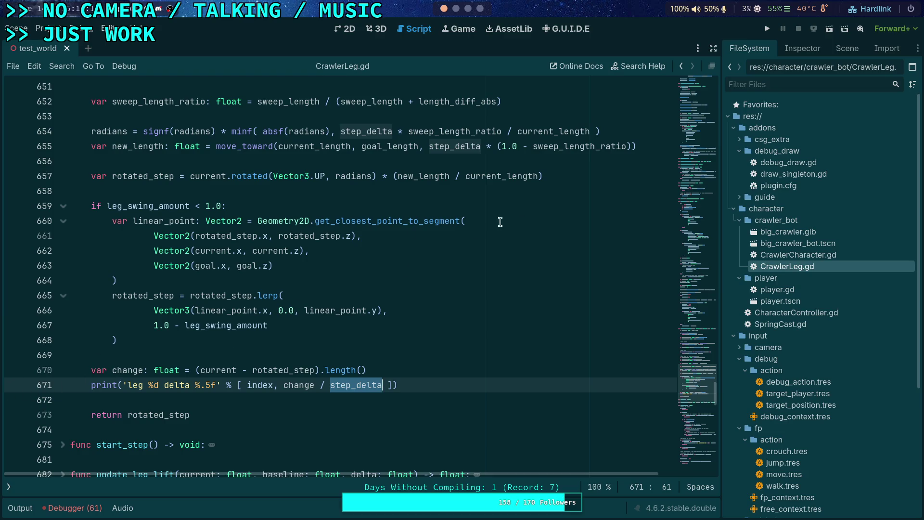
Step: Set a breakpoint on the print line and insert 'if rotated_step.is_equal_approx(goal)' above the change line
{"action": "left_click", "coordinate": [14, 385]}
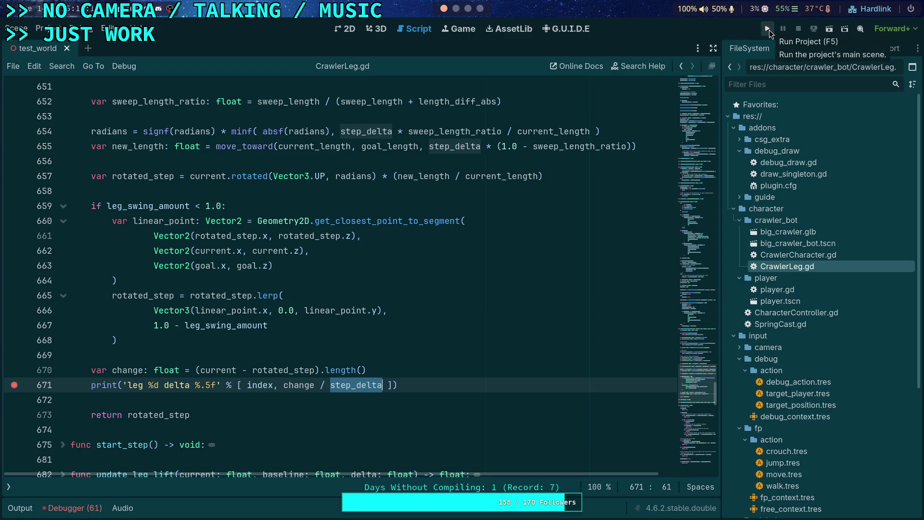
{"action": "left_click", "coordinate": [370, 355]}
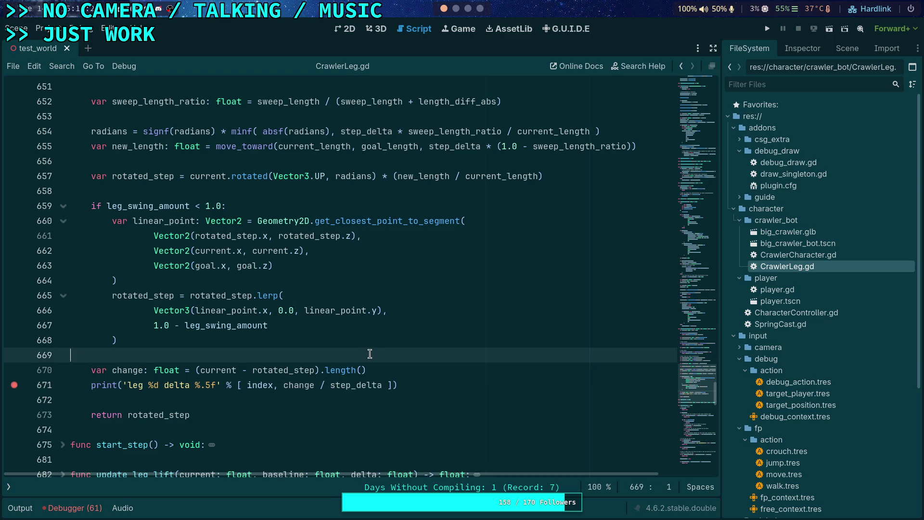
{"action": "key", "text": "Return"}
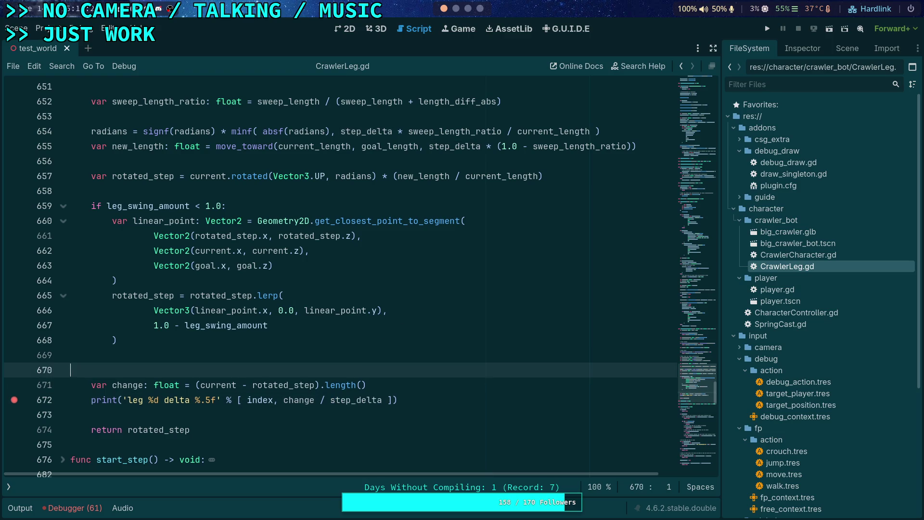
{"action": "type", "text": "if"}
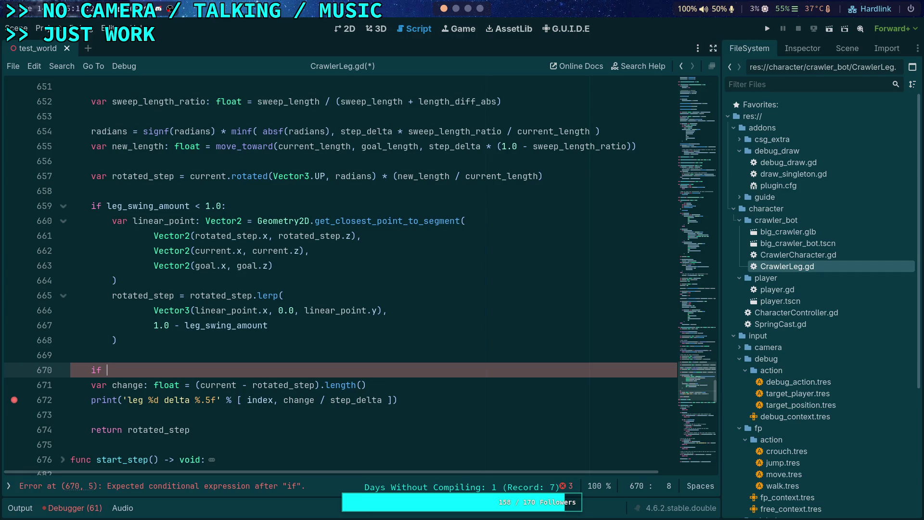
{"action": "type", "text": "rot"}
{"action": "key", "text": "Return"}
{"action": "type", "text": ".is_"}
{"action": "key", "text": "Return"}
{"action": "type", "text": "goal"}
Step: Negate the condition with 'not', add the colon, indent the change and print lines, and save
{"action": "left_click", "coordinate": [106, 374]}
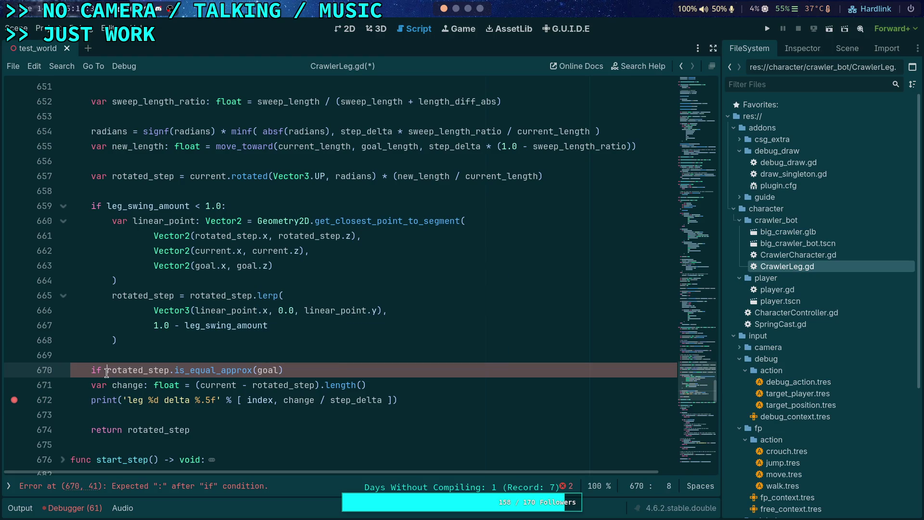
{"action": "type", "text": "not"}
{"action": "left_click", "coordinate": [321, 363]}
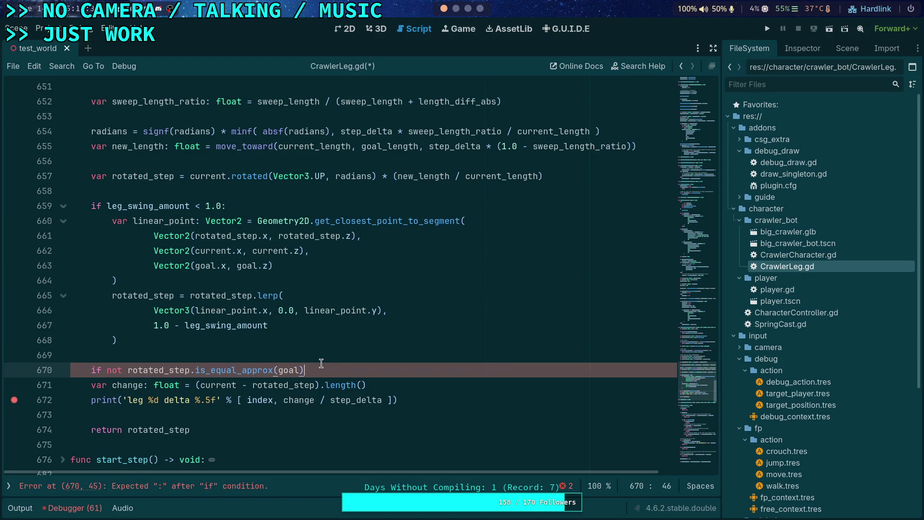
{"action": "type", "text": ":"}
{"action": "left_click_drag", "start_coordinate": [149, 385], "coordinate": [156, 400]}
{"action": "key", "text": "Tab"}
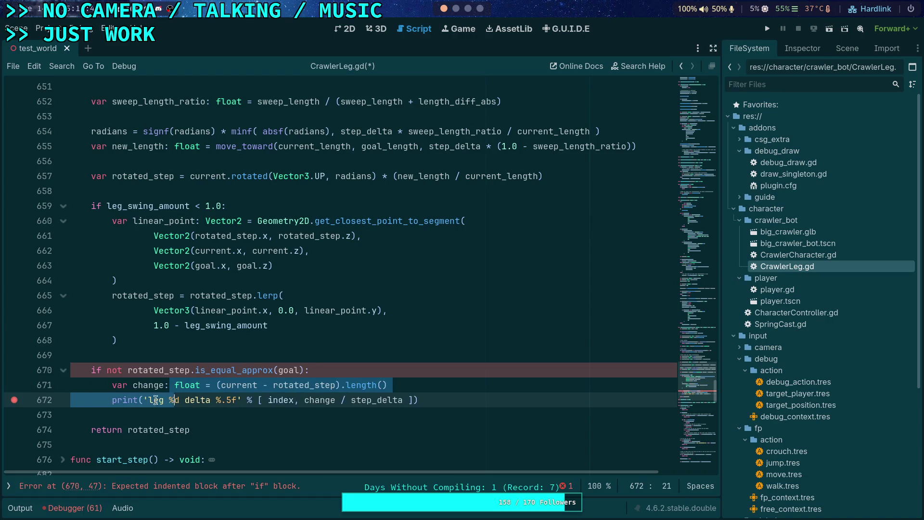
{"action": "left_click", "coordinate": [515, 388]}
{"action": "key", "text": "ctrl+s"}
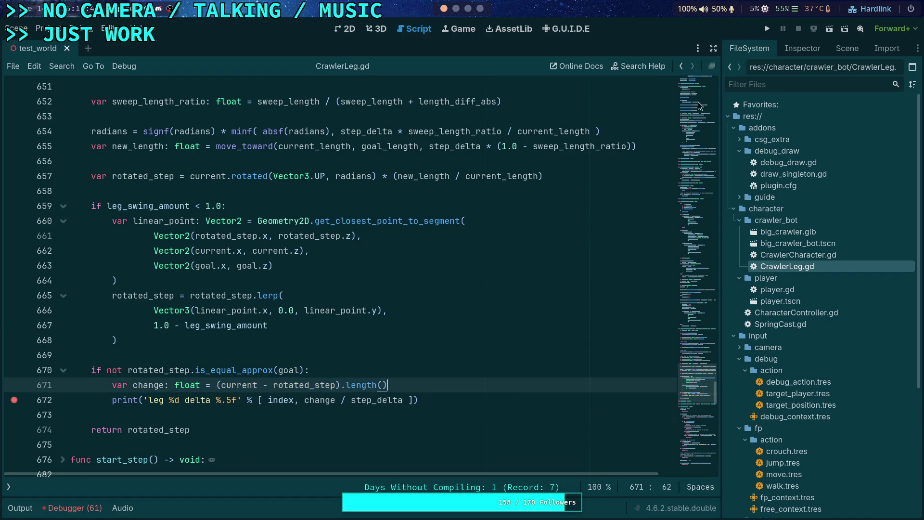
Step: Run the crawler game, step it ten ticks to log leg deltas, then stop with F8
{"action": "left_click", "coordinate": [768, 30]}
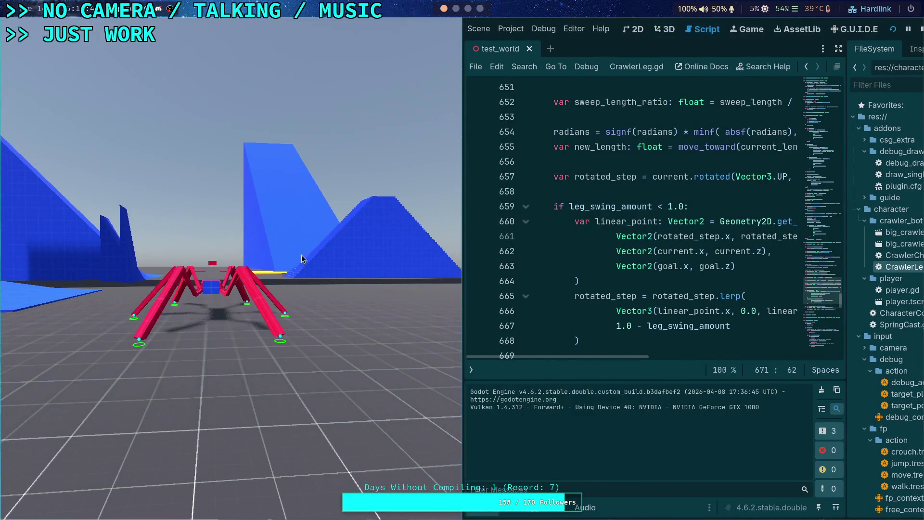
{"action": "key", "text": "Escape"}
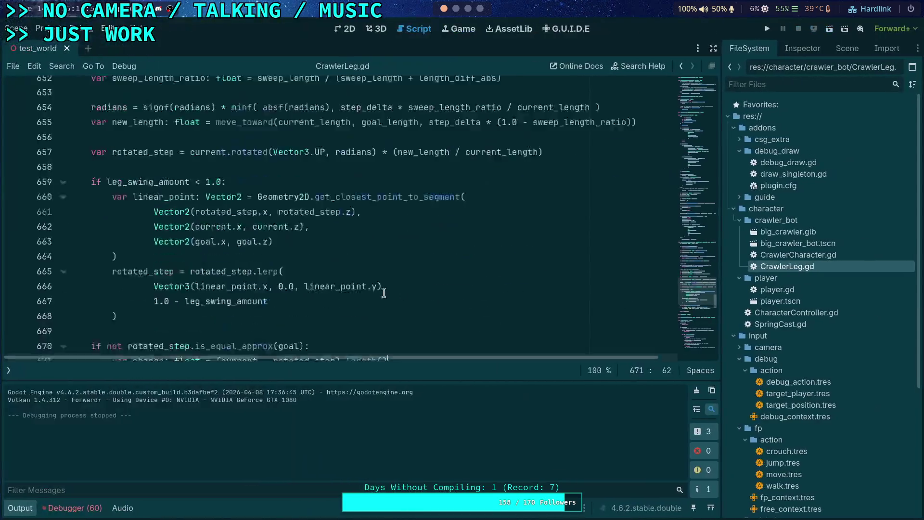
{"action": "scroll", "coordinate": [383, 293], "scroll_direction": "down", "scroll_amount": 2}
{"action": "left_click", "coordinate": [768, 28]}
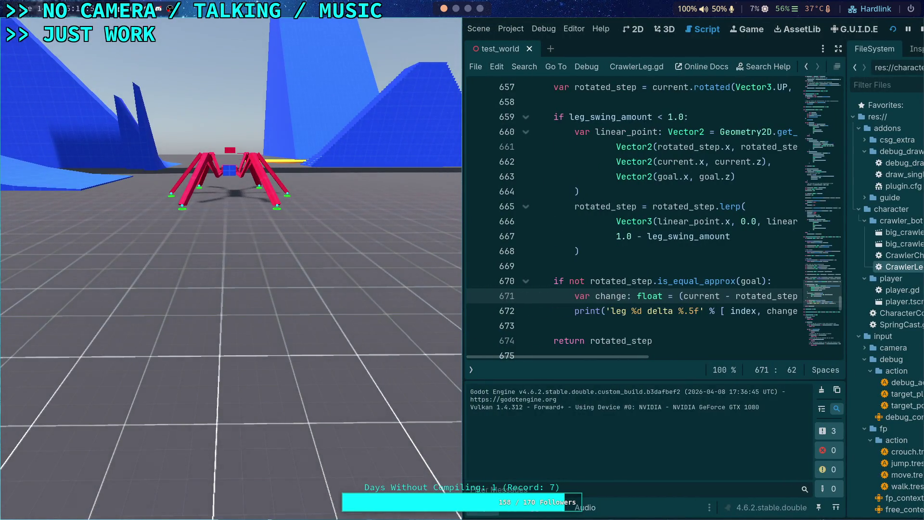
{"action": "key", "text": "period"}
{"action": "key", "text": "period"}
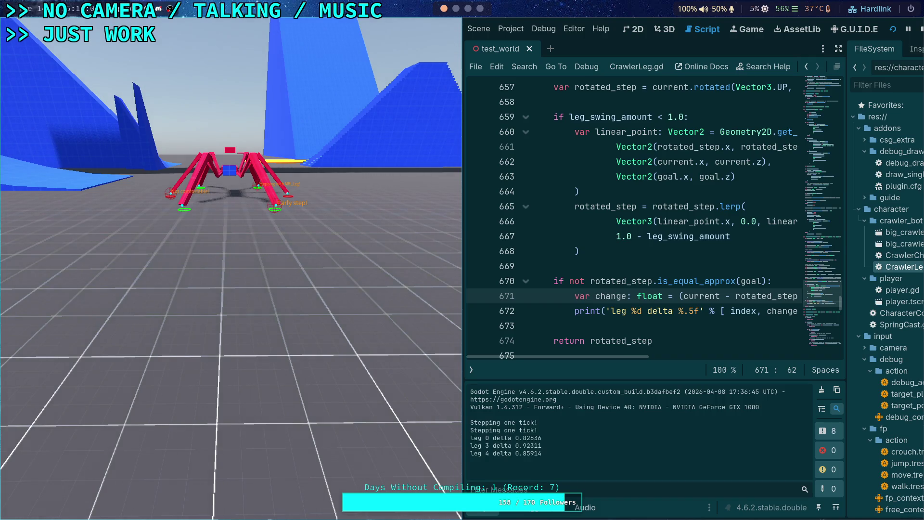
{"action": "key", "text": "period"}
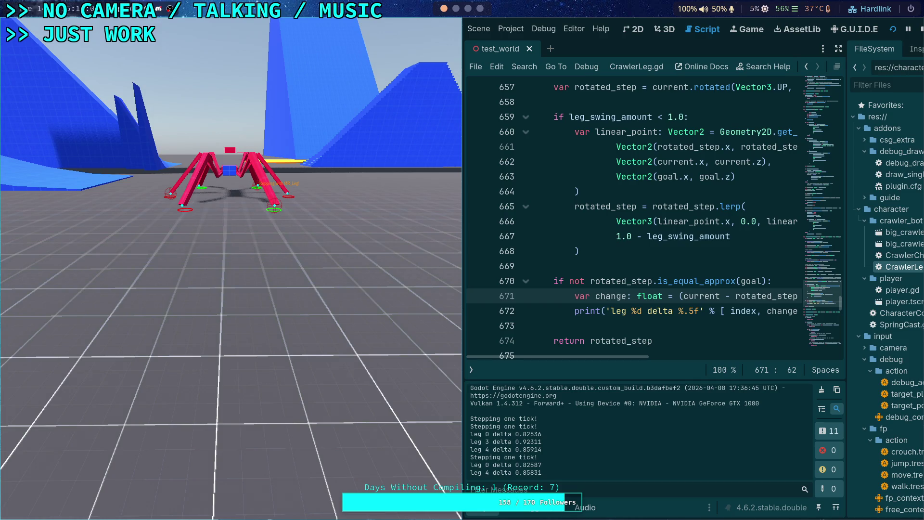
{"action": "key", "text": "period"}
{"action": "key", "text": "period"}
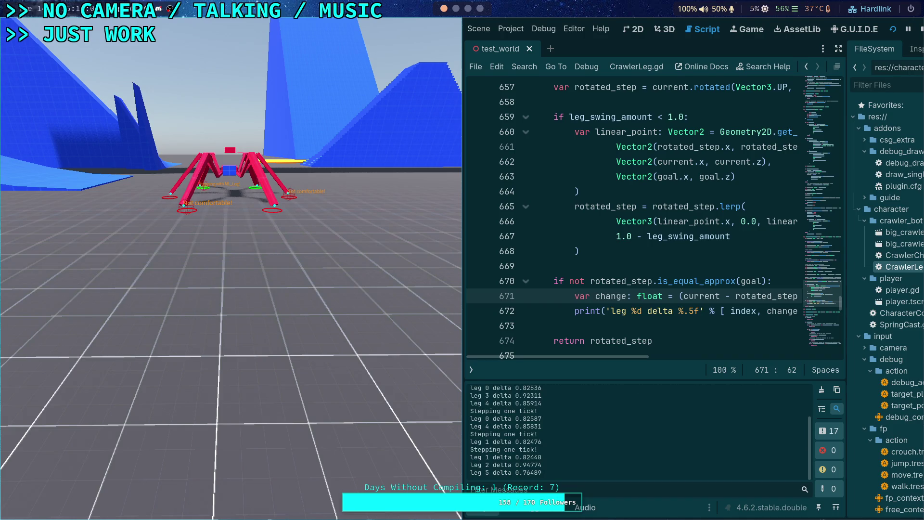
{"action": "key", "text": "period"}
{"action": "key", "text": "period"}
{"action": "key", "text": "period"}
{"action": "key", "text": "period"}
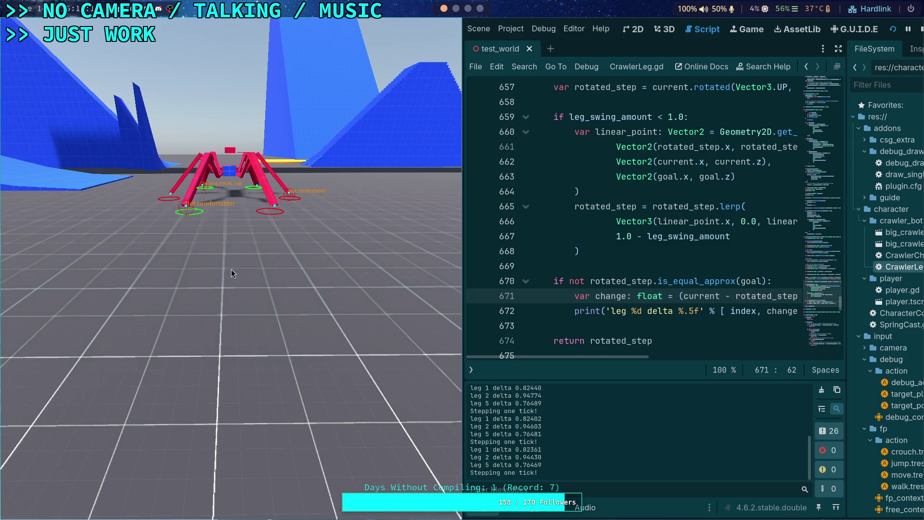
{"action": "key", "text": "period"}
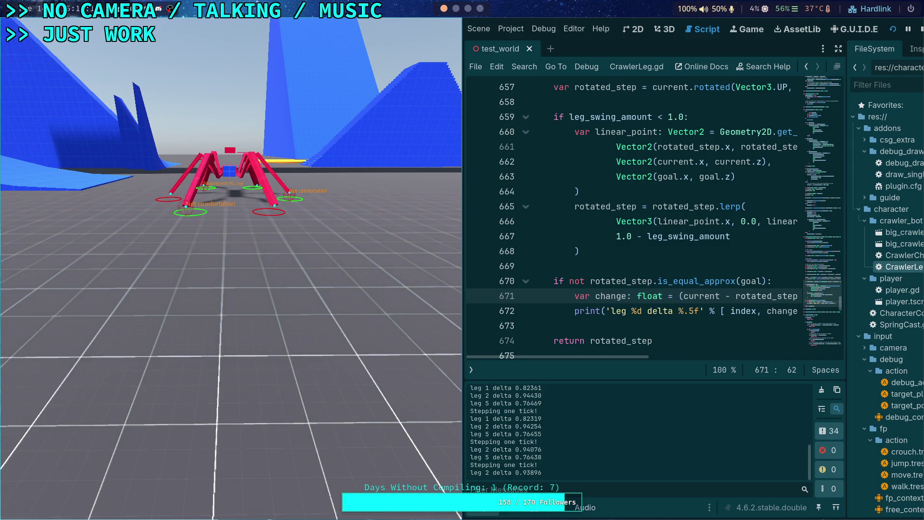
{"action": "key", "text": "period"}
{"action": "key", "text": "period"}
{"action": "key", "text": "period"}
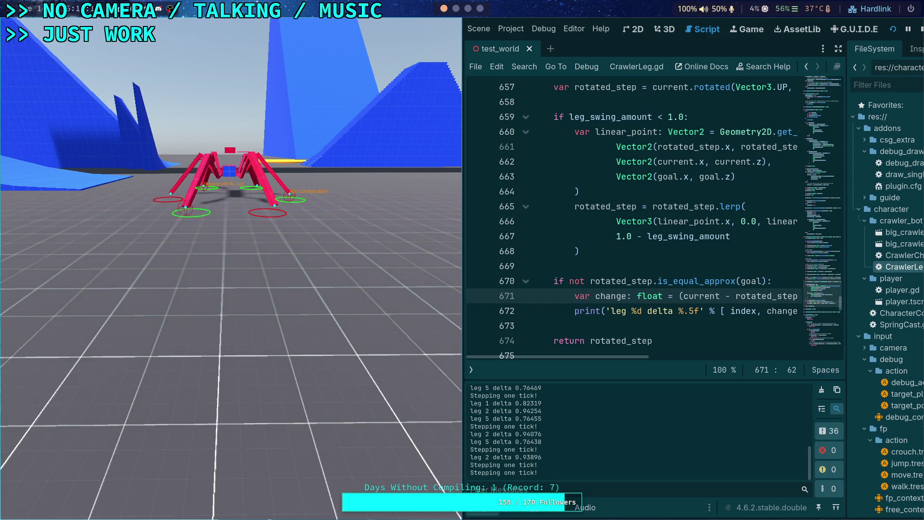
{"action": "key", "text": "period"}
{"action": "key", "text": "period"}
{"action": "key", "text": "period"}
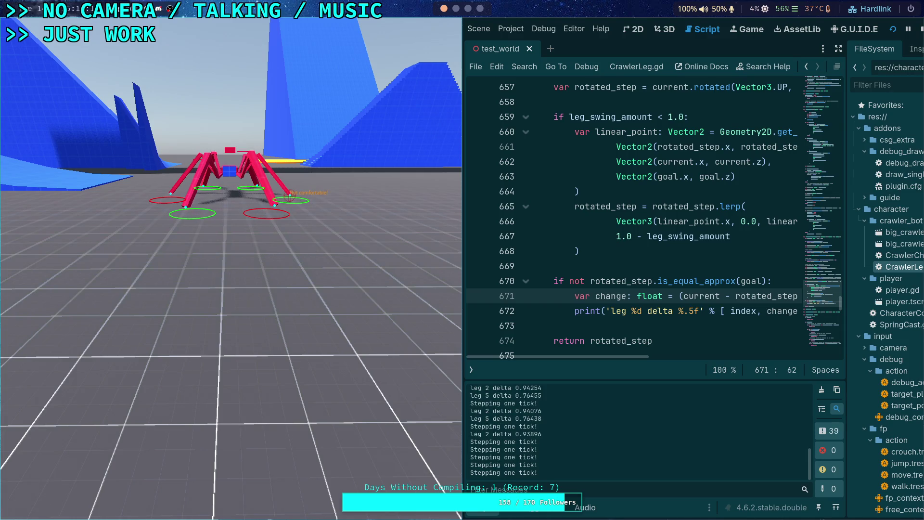
{"action": "key", "text": "period"}
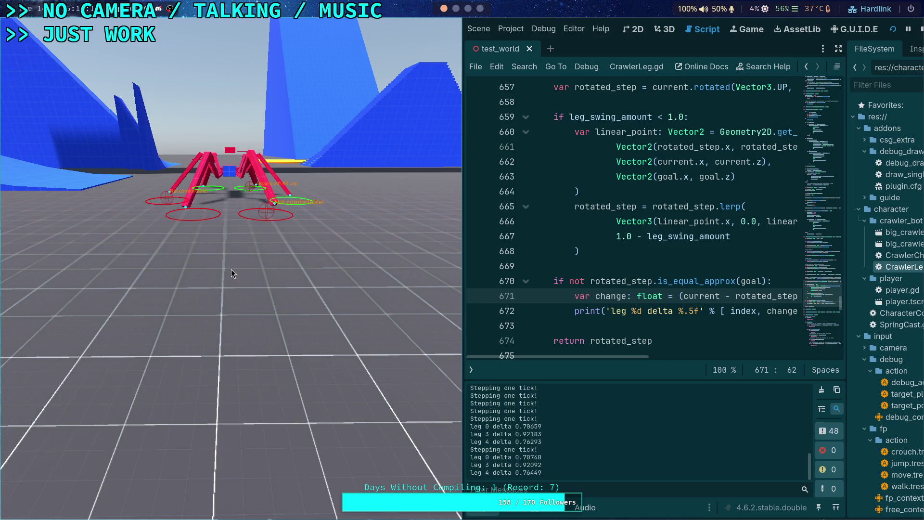
{"action": "key", "text": "period"}
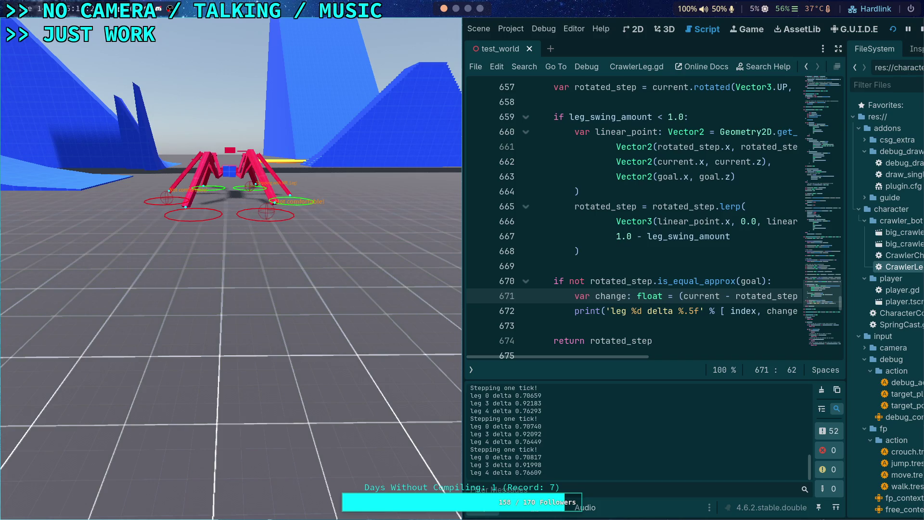
{"action": "key", "text": "period"}
{"action": "key", "text": "period"}
{"action": "key", "text": "period"}
{"action": "key", "text": "period"}
{"action": "key", "text": "period"}
{"action": "key", "text": "period"}
{"action": "key", "text": "period"}
{"action": "key", "text": "period"}
{"action": "key", "text": "period"}
{"action": "key", "text": "period"}
{"action": "key", "text": "period"}
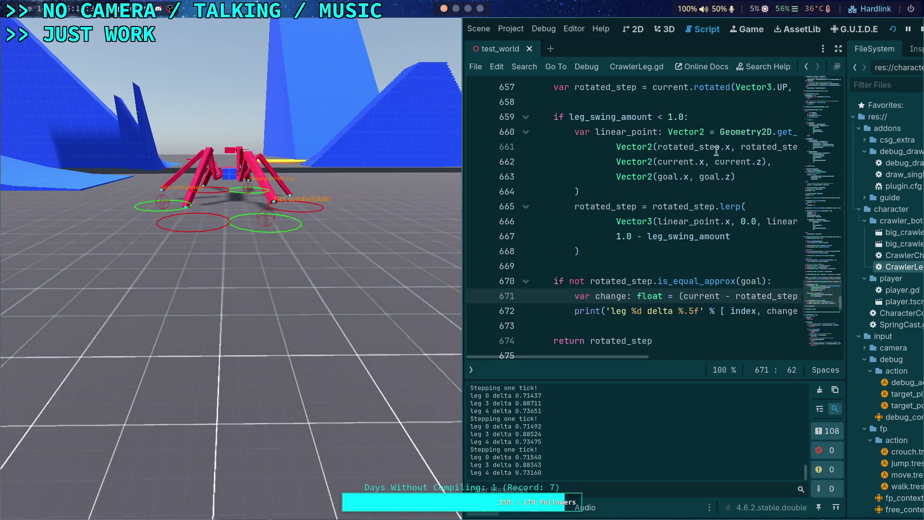
{"action": "key", "text": "F8"}
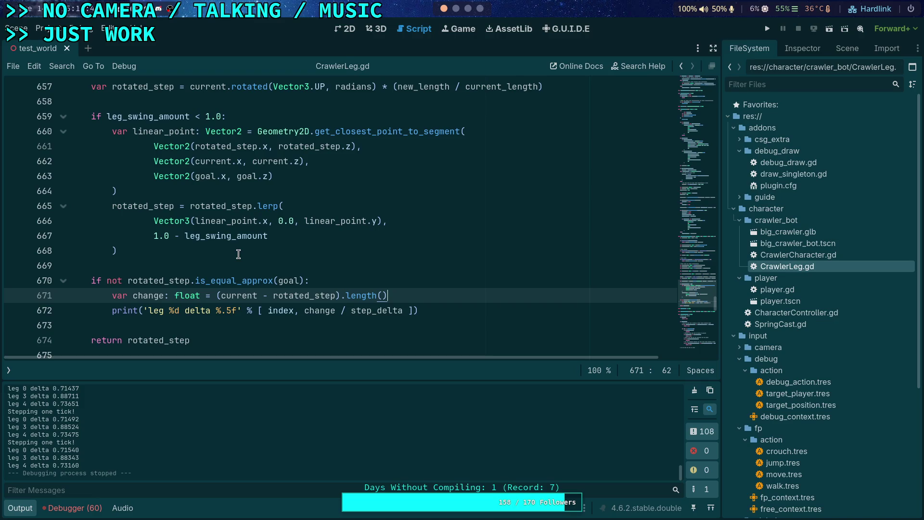
Step: Select the last logged leg delta lines and return to line 669 of the script
{"action": "left_click_drag", "start_coordinate": [81, 465], "coordinate": [25, 443]}
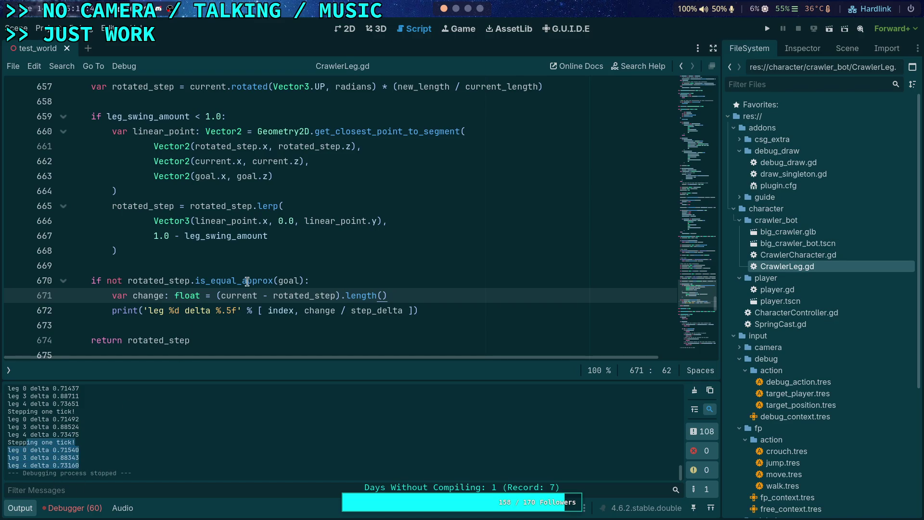
{"action": "left_click", "coordinate": [229, 265]}
{"action": "scroll", "coordinate": [229, 265], "scroll_direction": "up", "scroll_amount": 2}
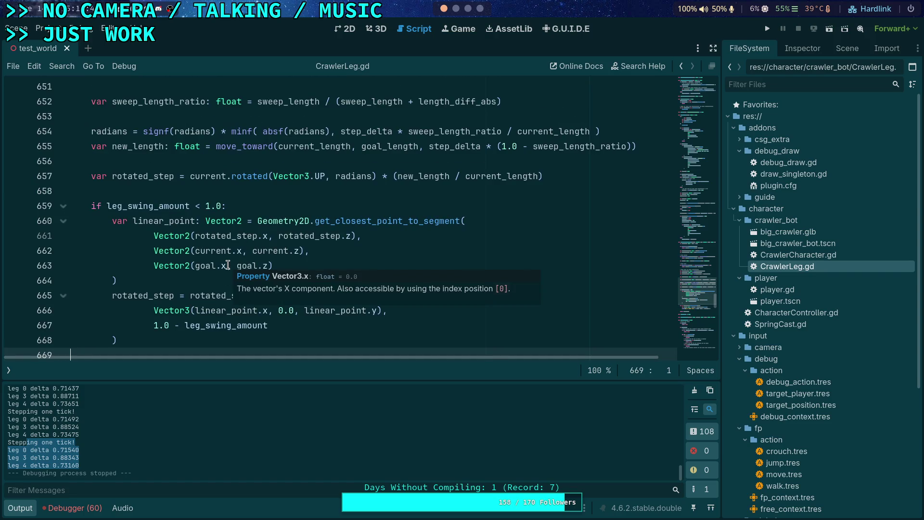
{"action": "scroll", "coordinate": [228, 265], "scroll_direction": "up", "scroll_amount": 10}
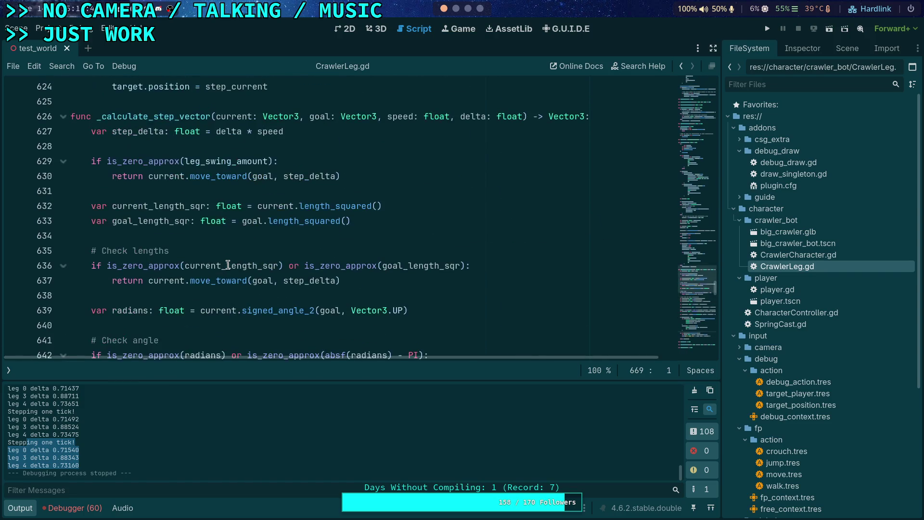
{"action": "scroll", "coordinate": [228, 266], "scroll_direction": "down", "scroll_amount": 1}
{"action": "scroll", "coordinate": [229, 265], "scroll_direction": "down", "scroll_amount": 2}
{"action": "scroll", "coordinate": [229, 265], "scroll_direction": "down", "scroll_amount": 8}
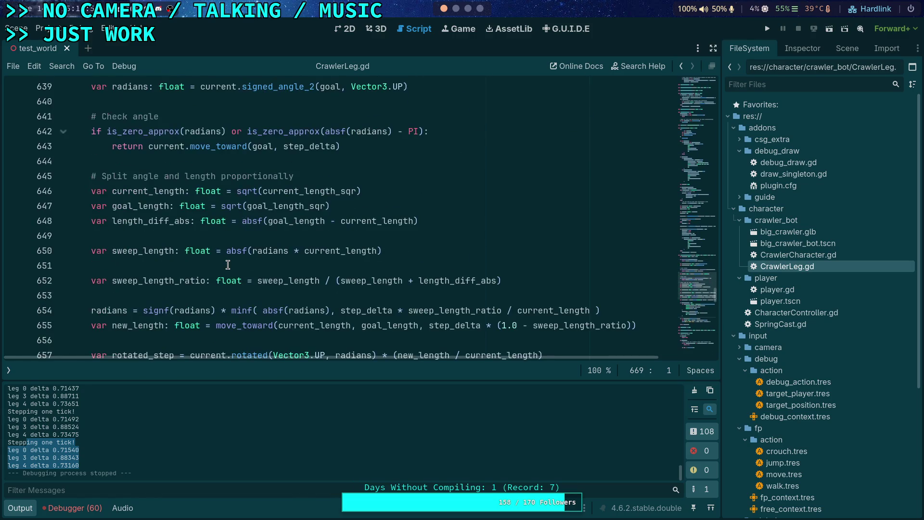
{"action": "scroll", "coordinate": [228, 265], "scroll_direction": "down", "scroll_amount": 1}
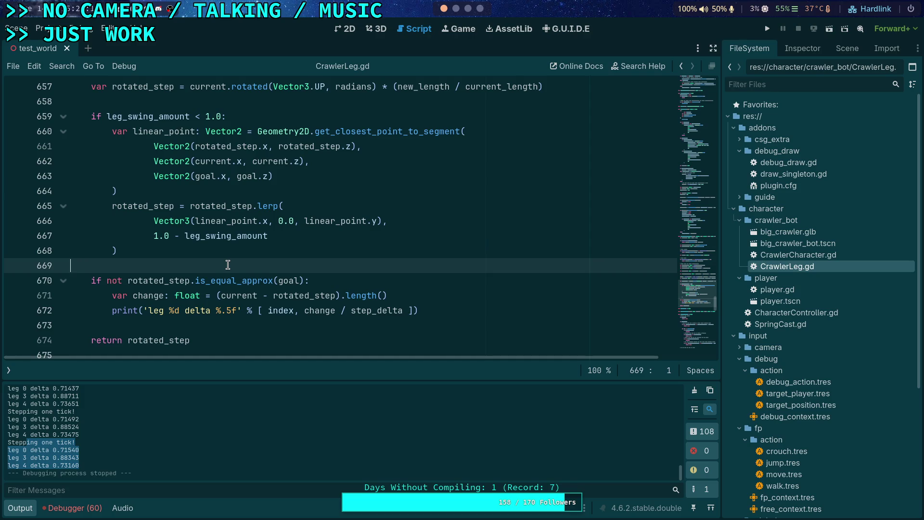
{"action": "scroll", "coordinate": [254, 183], "scroll_direction": "up", "scroll_amount": 1}
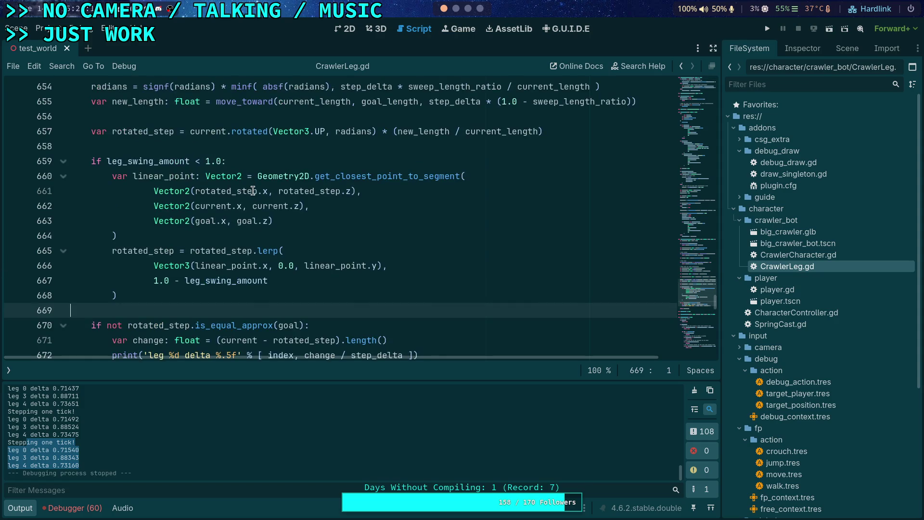
{"action": "double_click", "coordinate": [227, 191]}
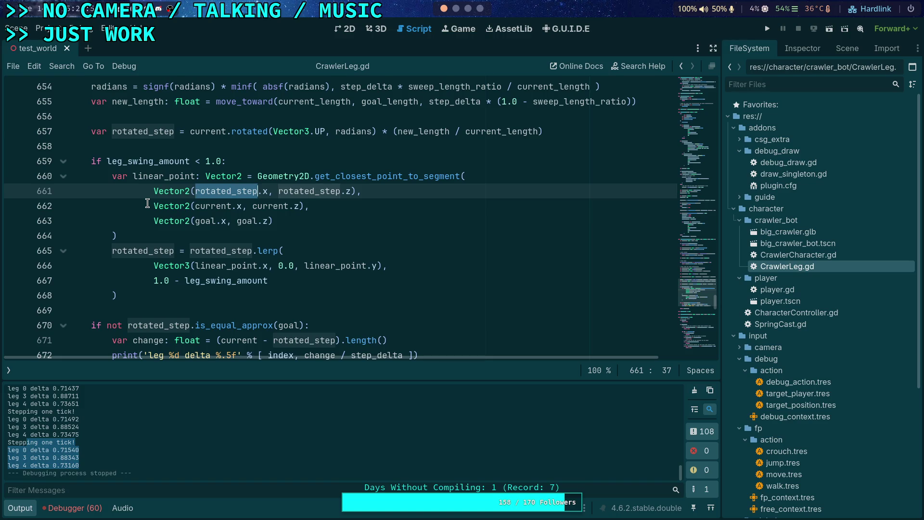
{"action": "left_click", "coordinate": [695, 236]}
Step: Change leg_swing_amount from 0.8 to 1.0, run the crawler game, then stop it with F8
{"action": "left_click_drag", "start_coordinate": [694, 236], "coordinate": [684, 99]}
{"action": "double_click", "coordinate": [235, 157]}
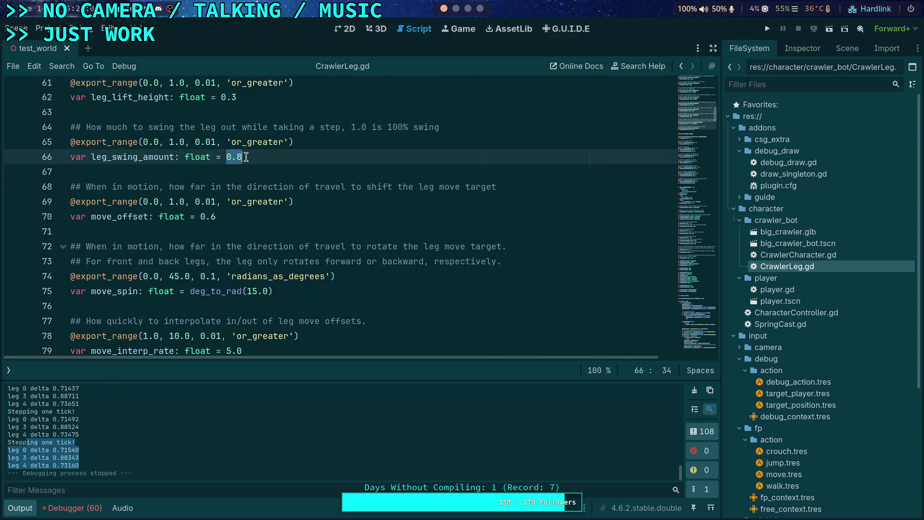
{"action": "type", "text": "1.0"}
{"action": "left_click", "coordinate": [768, 29]}
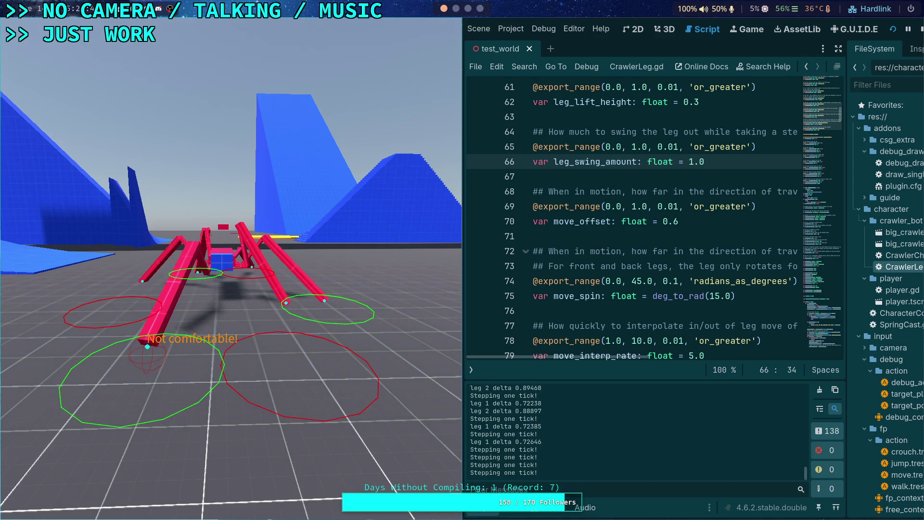
{"action": "key", "text": "F8"}
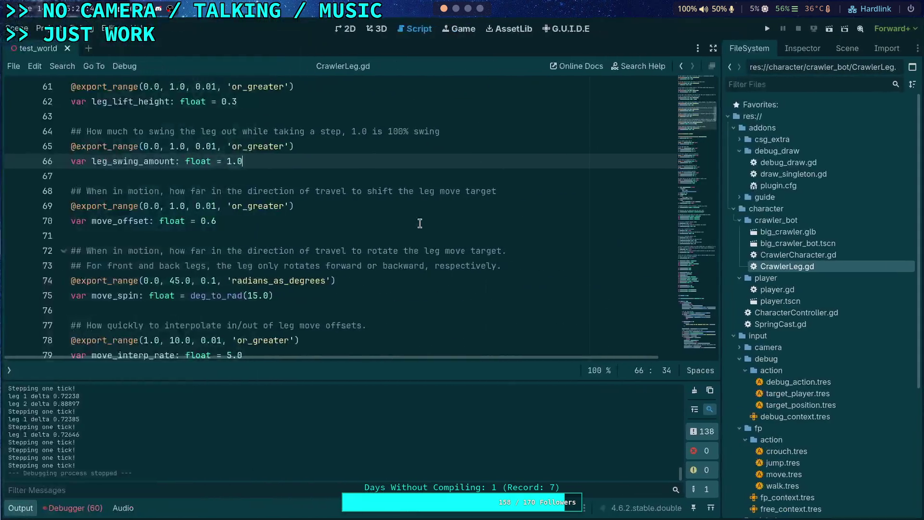
Step: Revert leg_swing_amount to 0.8 and save
{"action": "key", "text": "BackSpace"}
{"action": "key", "text": "BackSpace"}
{"action": "key", "text": "BackSpace"}
{"action": "type", "text": "0.8"}
{"action": "key", "text": "ctrl+s"}
Step: In _calculate_step_vector, delete the comment about splitting angle and length
{"action": "left_click_drag", "start_coordinate": [698, 104], "coordinate": [692, 285]}
{"action": "scroll", "coordinate": [457, 265], "scroll_direction": "up", "scroll_amount": 1}
{"action": "scroll", "coordinate": [456, 265], "scroll_direction": "down", "scroll_amount": 3}
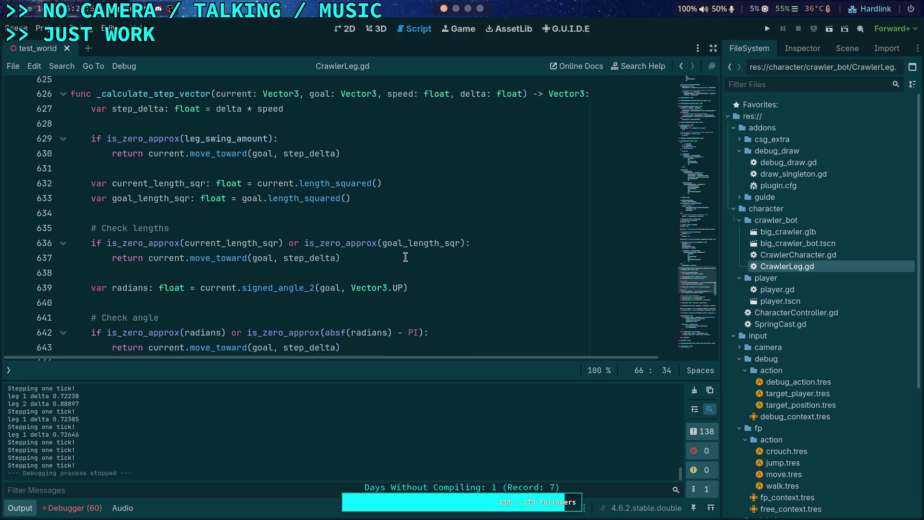
{"action": "scroll", "coordinate": [406, 256], "scroll_direction": "down", "scroll_amount": 4}
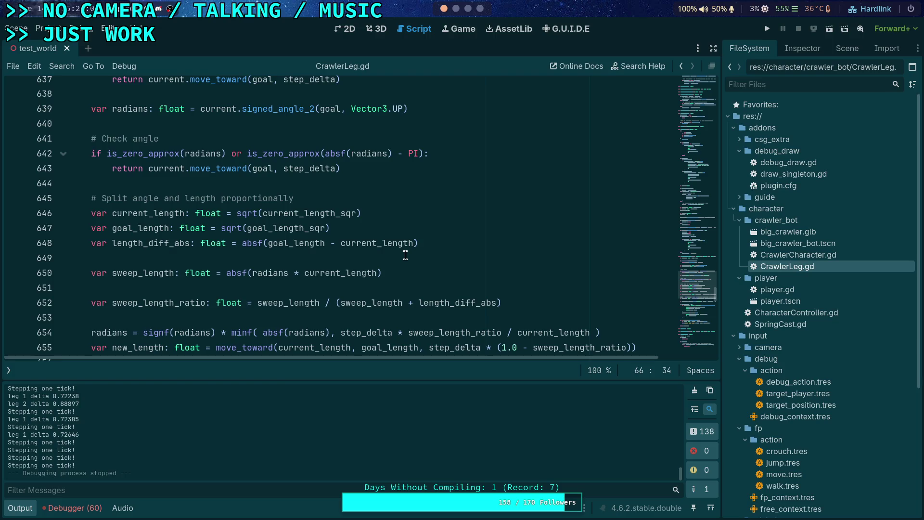
{"action": "scroll", "coordinate": [406, 256], "scroll_direction": "down", "scroll_amount": 1}
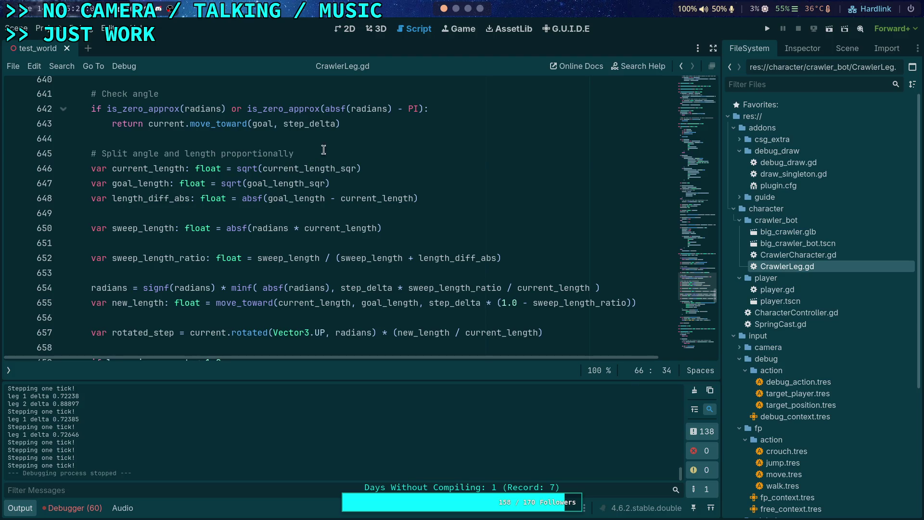
{"action": "left_click_drag", "start_coordinate": [324, 150], "coordinate": [321, 138]}
{"action": "key", "text": "Delete"}
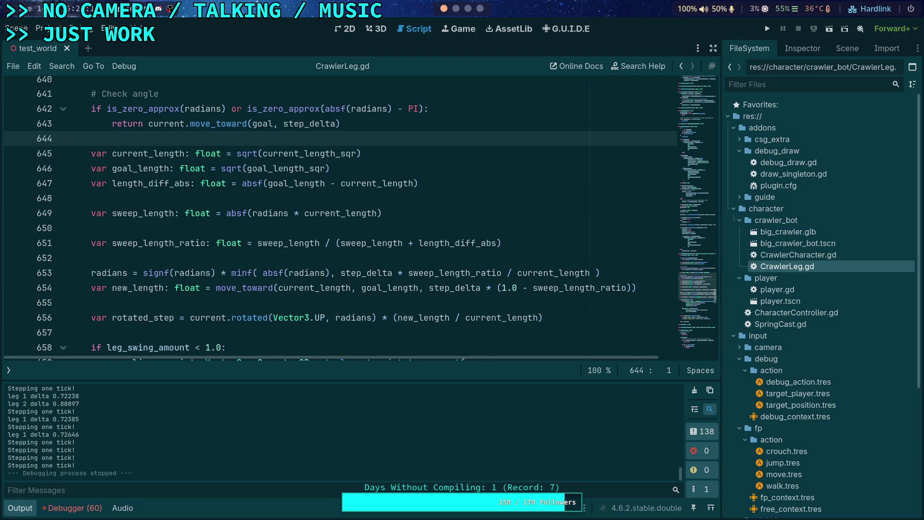
Step: Remove the sweep_length_ratio multiplication from the step_delta expression on line 653
{"action": "scroll", "coordinate": [289, 214], "scroll_direction": "down", "scroll_amount": 1}
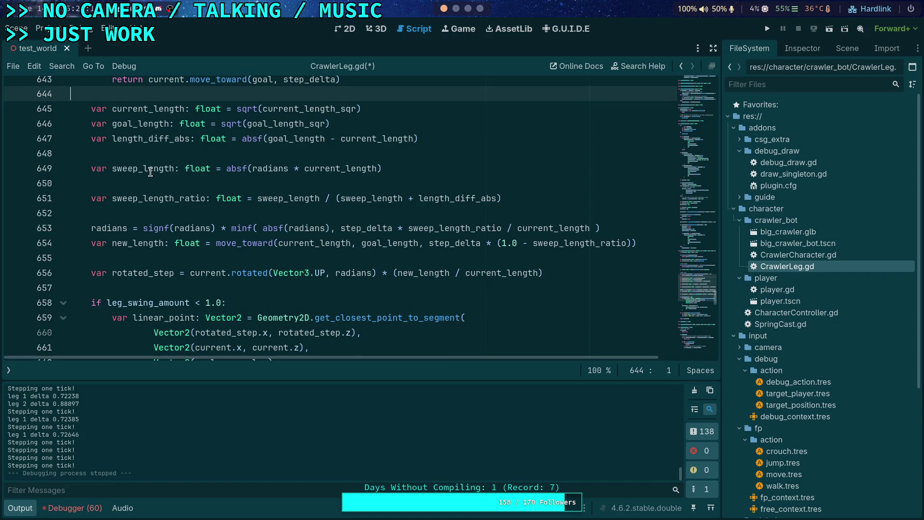
{"action": "double_click", "coordinate": [144, 169]}
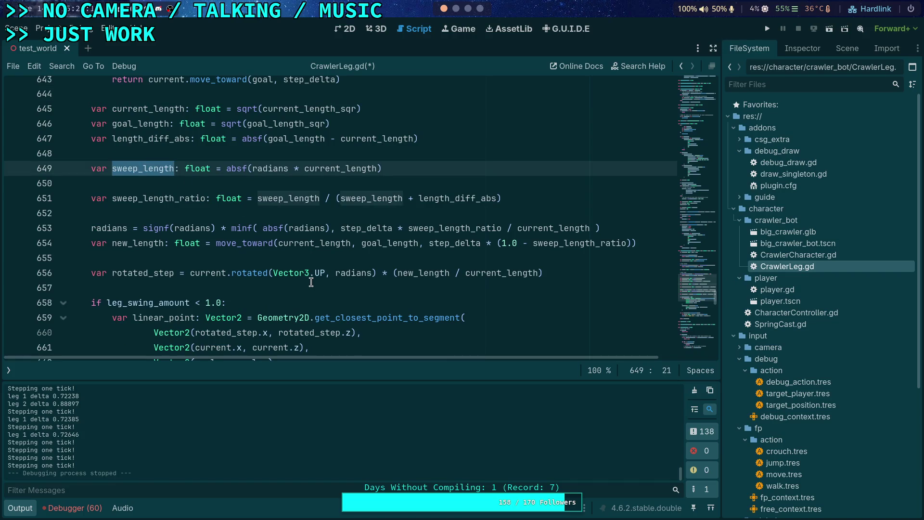
{"action": "left_click", "coordinate": [343, 228]}
{"action": "left_click_drag", "start_coordinate": [349, 228], "coordinate": [552, 228]}
{"action": "scroll", "coordinate": [465, 235], "scroll_direction": "up", "scroll_amount": 1}
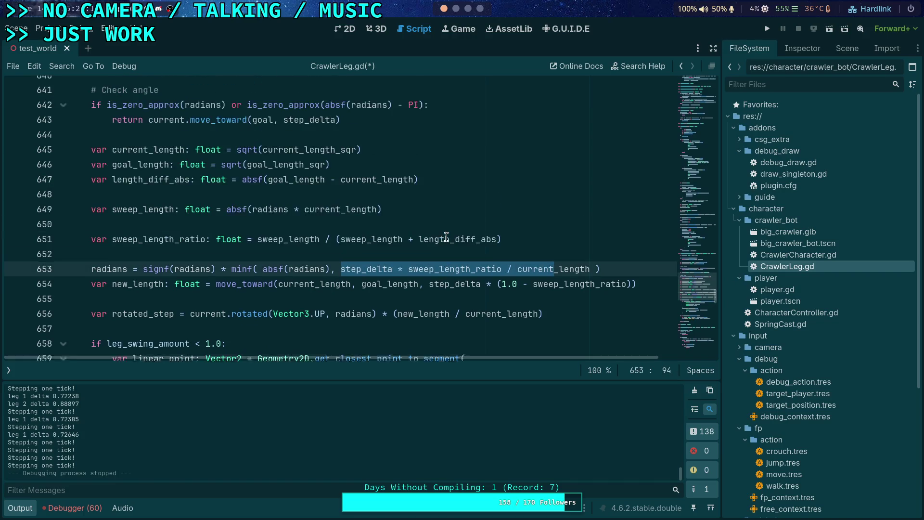
{"action": "left_click", "coordinate": [397, 273]}
{"action": "mouse_move", "coordinate": [397, 272]}
{"action": "left_mouse_down"}
{"action": "mouse_move", "coordinate": [502, 272]}
{"action": "mouse_move", "coordinate": [488, 287]}
{"action": "mouse_move", "coordinate": [632, 288]}
{"action": "left_mouse_up"}
{"action": "key", "text": "BackSpace"}
{"action": "key", "text": "BackSpace"}
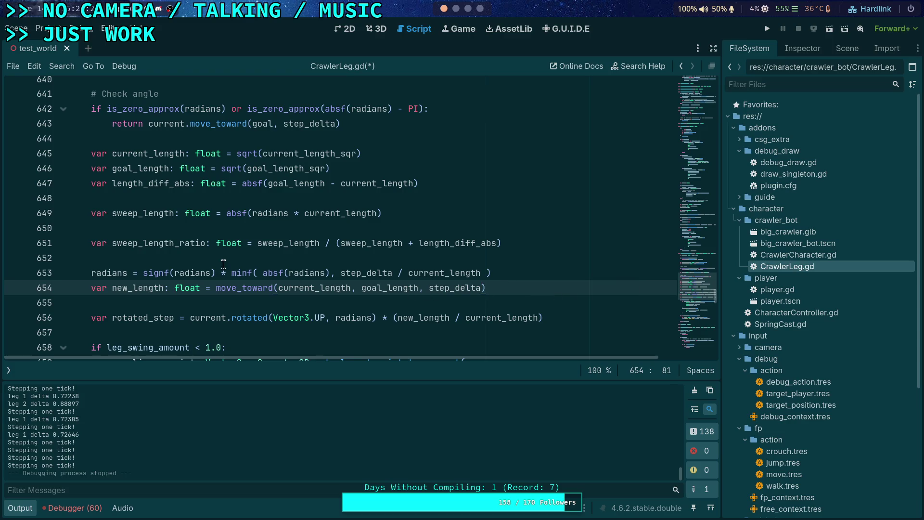
Step: Delete the sweep_length_ratio, length_diff_abs and sweep_length lines, then save CrawlerLeg.gd
{"action": "scroll", "coordinate": [224, 264], "scroll_direction": "up", "scroll_amount": 1}
{"action": "left_click", "coordinate": [144, 252]}
{"action": "triple_click", "coordinate": [514, 248]}
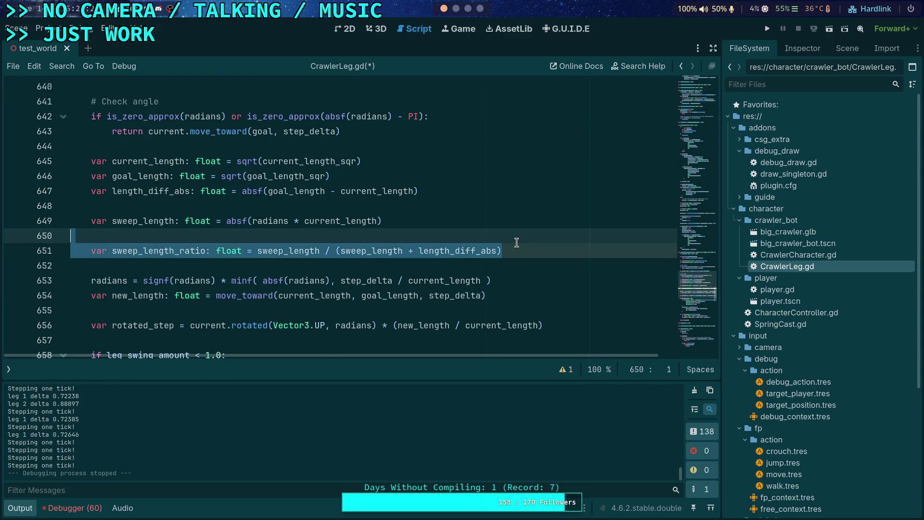
{"action": "key", "text": "BackSpace"}
{"action": "key", "text": "BackSpace"}
{"action": "left_click", "coordinate": [147, 221]}
{"action": "mouse_move", "coordinate": [375, 224]}
{"action": "left_mouse_down"}
{"action": "mouse_move", "coordinate": [404, 222]}
{"action": "mouse_move", "coordinate": [400, 212]}
{"action": "left_mouse_up"}
{"action": "key", "text": "BackSpace"}
{"action": "key", "text": "BackSpace"}
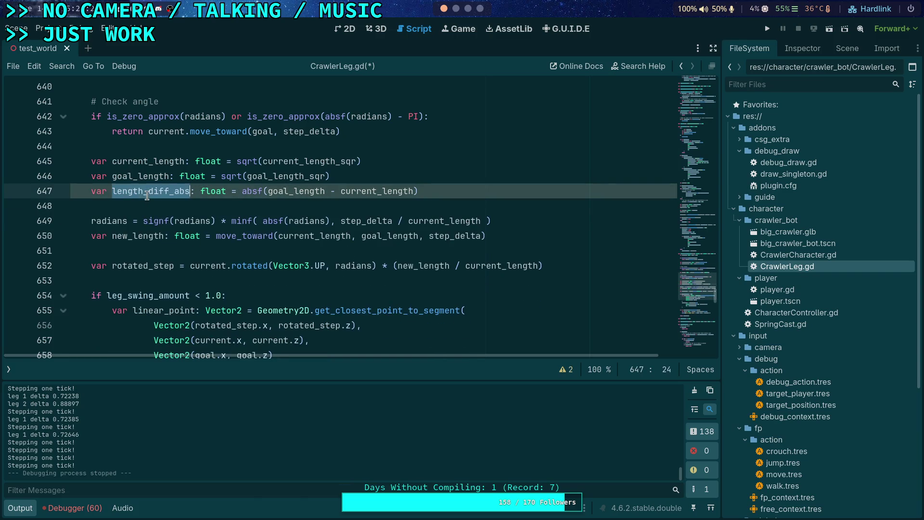
{"action": "triple_click", "coordinate": [441, 190]}
{"action": "key", "text": "BackSpace"}
{"action": "key", "text": "BackSpace"}
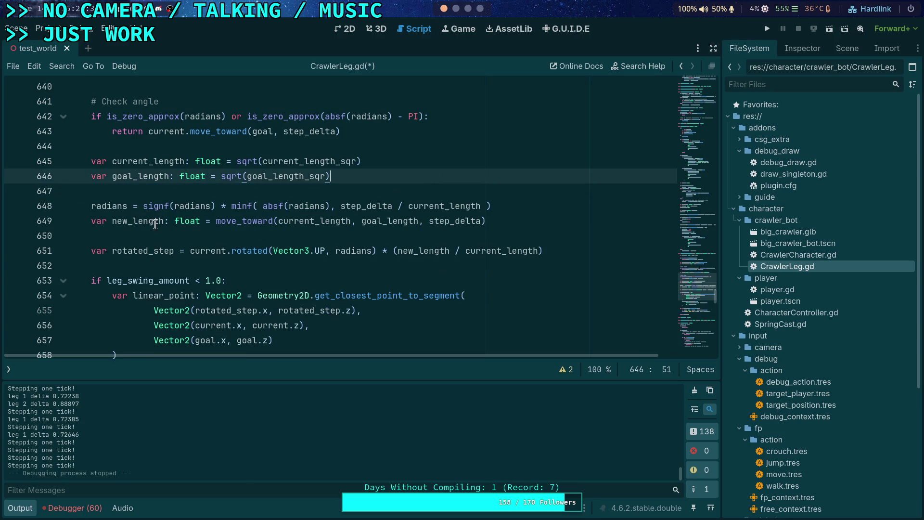
{"action": "double_click", "coordinate": [149, 221]}
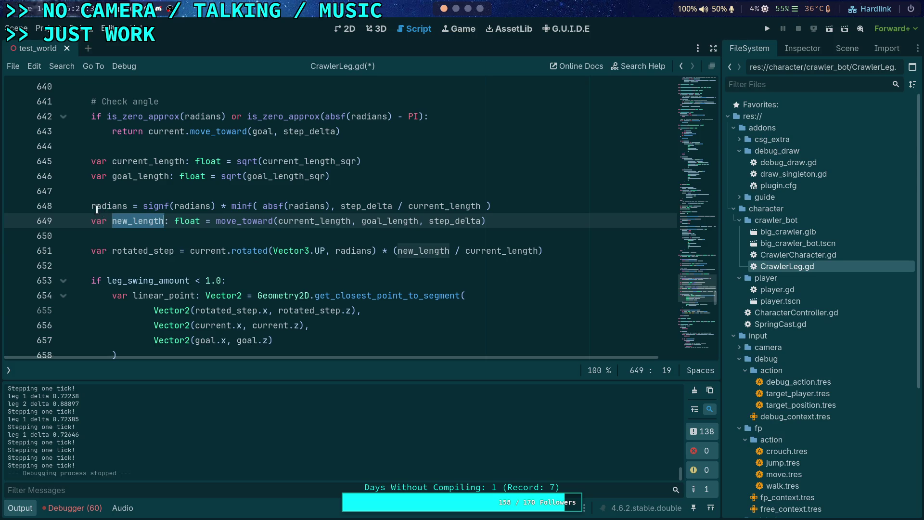
{"action": "mouse_move", "coordinate": [100, 208]}
{"action": "left_click", "coordinate": [388, 190]}
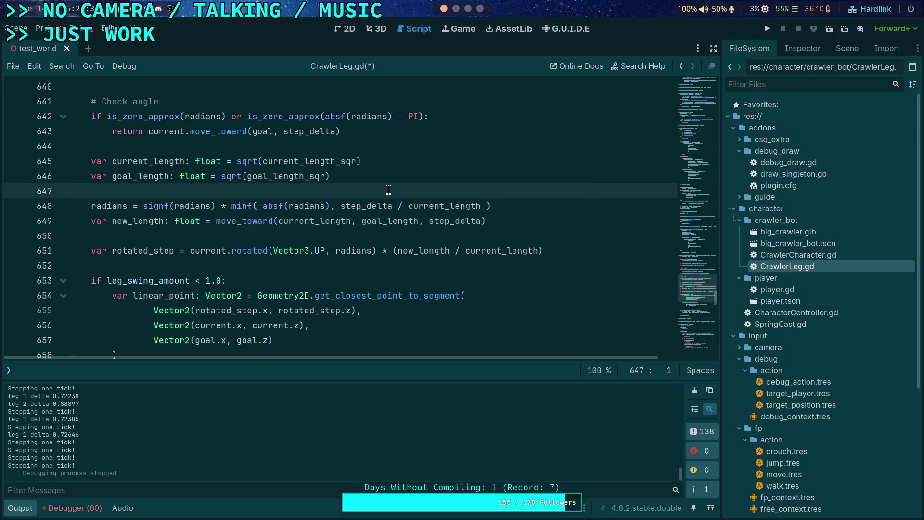
{"action": "key", "text": "ctrl+s"}
Step: Run the game with F5, advance eight ticks watching leg deltas, then stop with F8
{"action": "key", "text": "F5"}
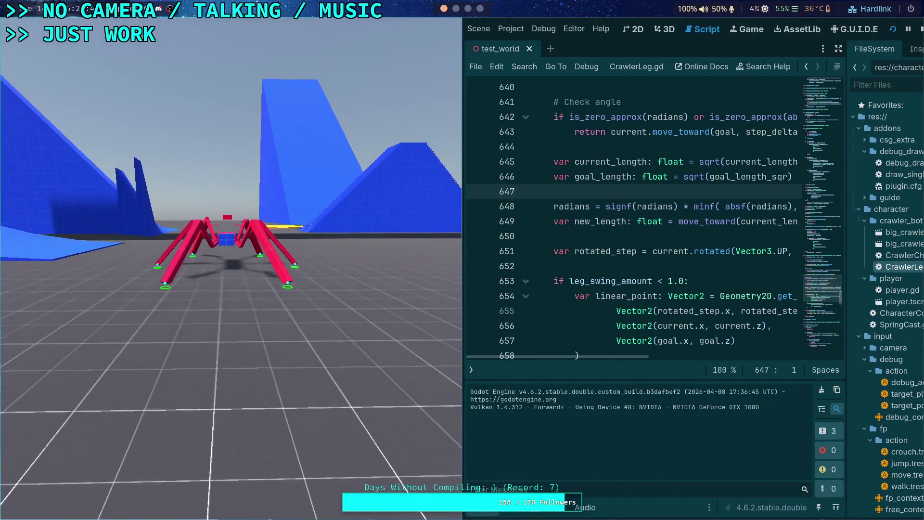
{"action": "key", "text": "period"}
{"action": "key", "text": "period"}
{"action": "key", "text": "period"}
{"action": "key", "text": "period"}
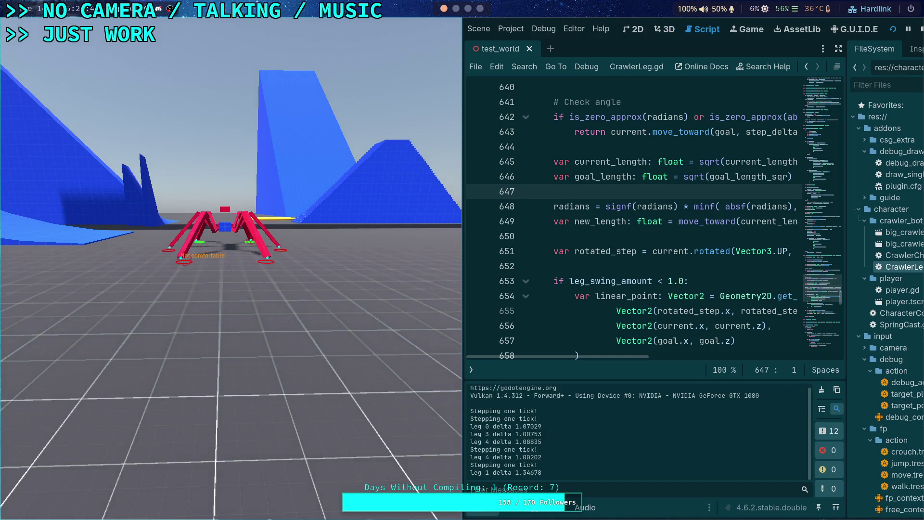
{"action": "key", "text": "period"}
{"action": "key", "text": "period"}
{"action": "key", "text": "period"}
{"action": "key", "text": "period"}
{"action": "key", "text": "period"}
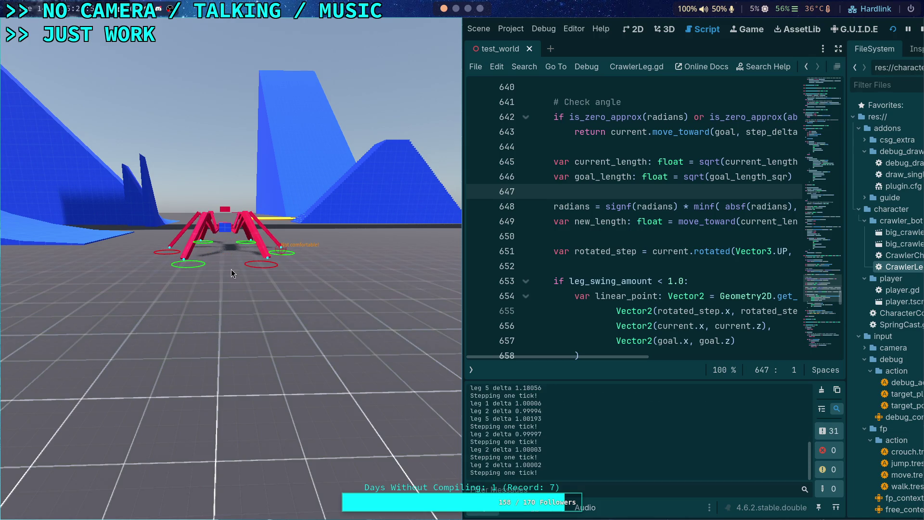
{"action": "key", "text": "period"}
{"action": "key", "text": "period"}
{"action": "key", "text": "period"}
{"action": "key", "text": "period"}
{"action": "key", "text": "period"}
{"action": "key", "text": "period"}
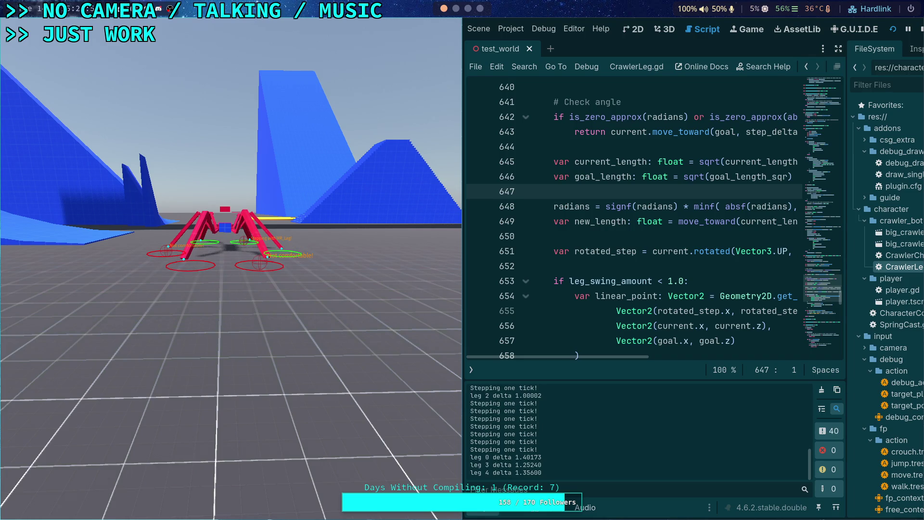
{"action": "key", "text": "period"}
{"action": "key", "text": "period"}
{"action": "key", "text": "period"}
{"action": "key", "text": "period"}
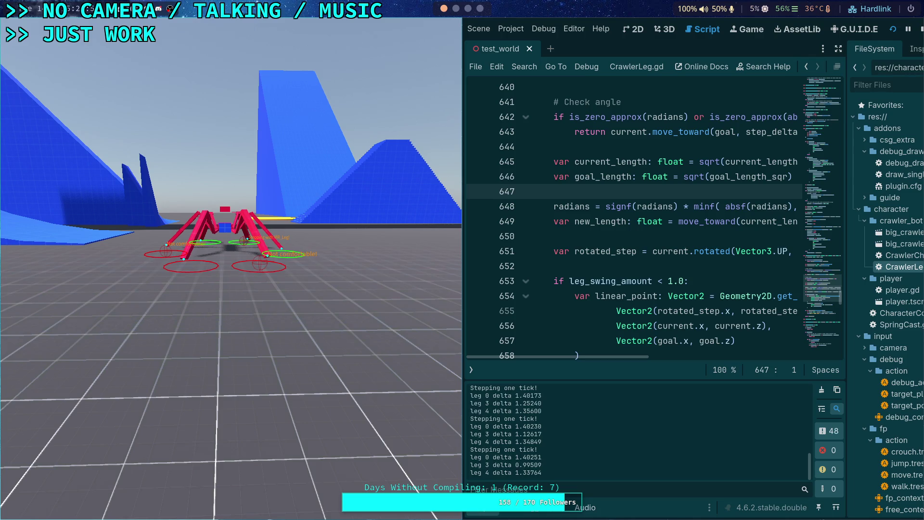
{"action": "key", "text": "period"}
{"action": "key", "text": "period"}
{"action": "key", "text": "period"}
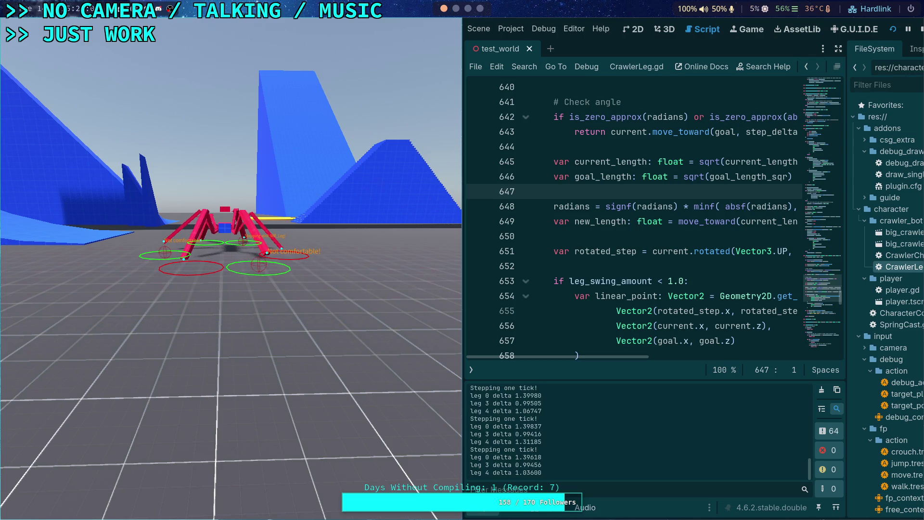
{"action": "key", "text": "period"}
{"action": "key", "text": "period"}
{"action": "key", "text": "period"}
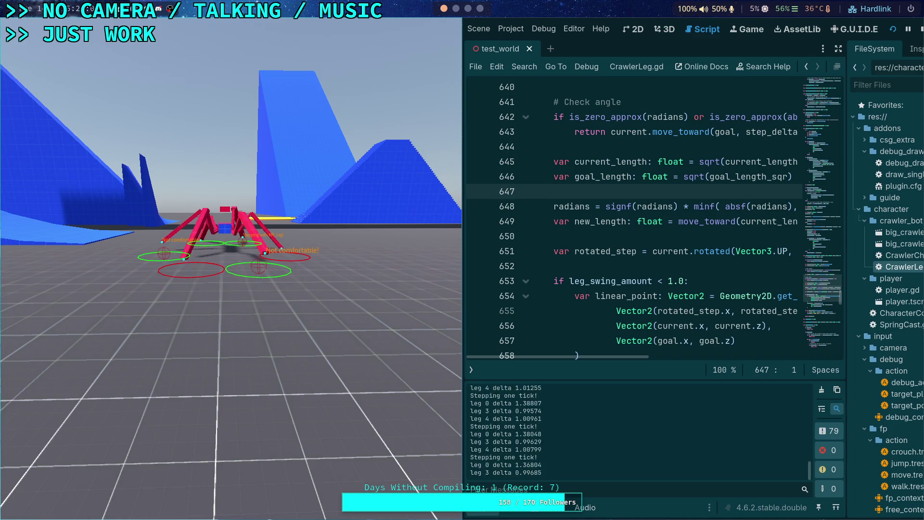
{"action": "key", "text": "period"}
{"action": "key", "text": "period"}
{"action": "key", "text": "period"}
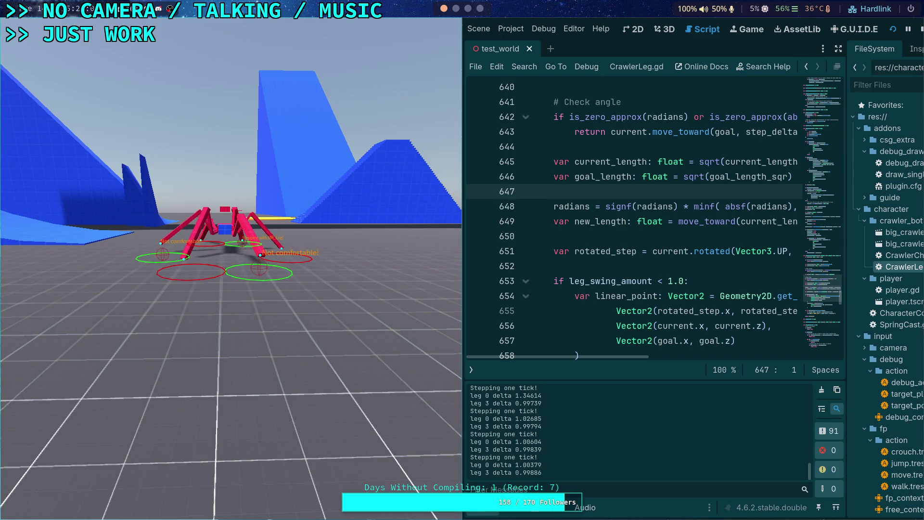
{"action": "key", "text": "period"}
{"action": "key", "text": "period"}
{"action": "key", "text": "period"}
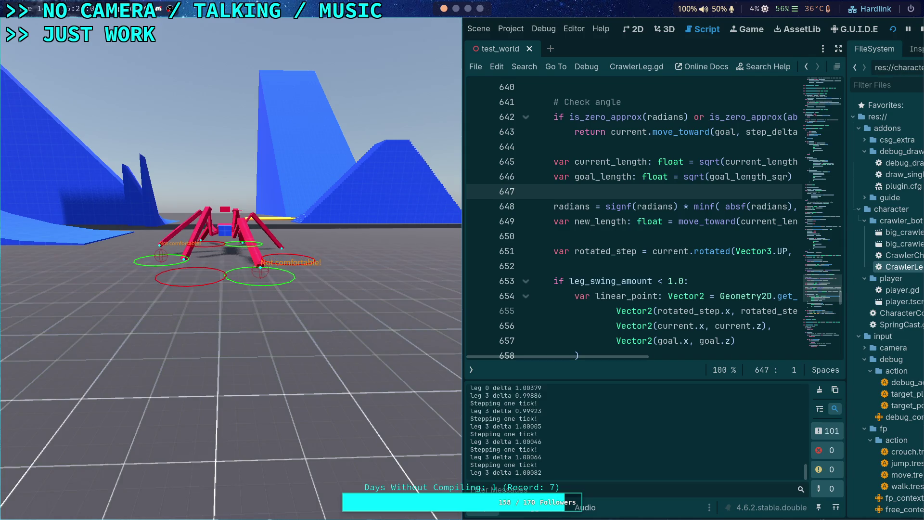
{"action": "key", "text": "F8"}
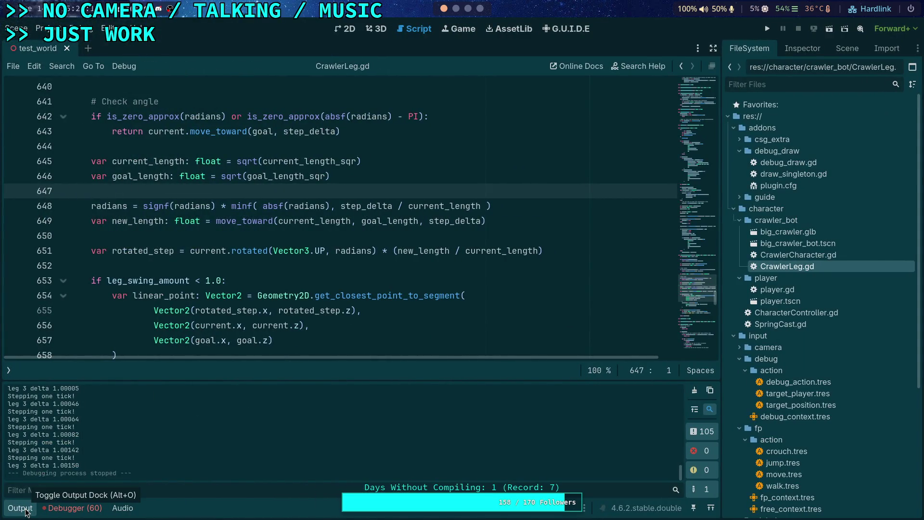
{"action": "left_click", "coordinate": [26, 509]}
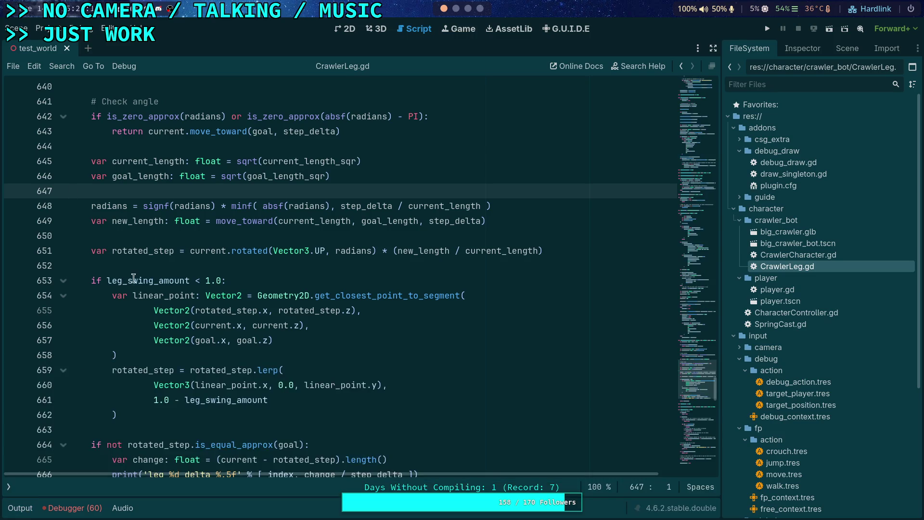
{"action": "left_click", "coordinate": [161, 263]}
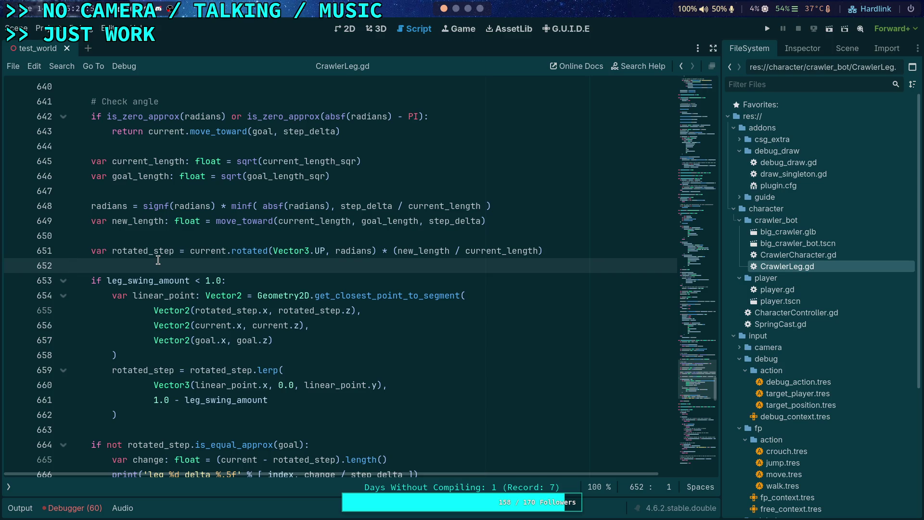
{"action": "scroll", "coordinate": [163, 269], "scroll_direction": "up", "scroll_amount": 10}
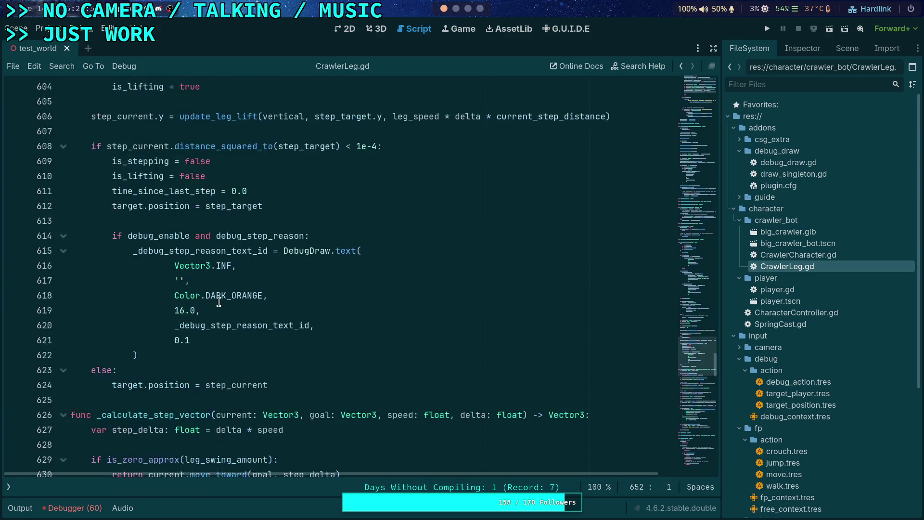
{"action": "scroll", "coordinate": [220, 302], "scroll_direction": "up", "scroll_amount": 3}
{"action": "scroll", "coordinate": [198, 296], "scroll_direction": "up", "scroll_amount": 5}
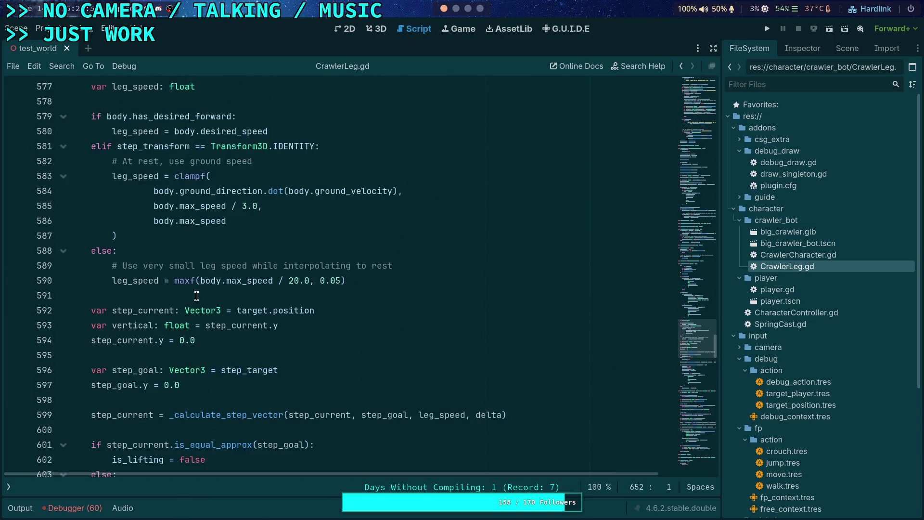
{"action": "scroll", "coordinate": [192, 295], "scroll_direction": "up", "scroll_amount": 15}
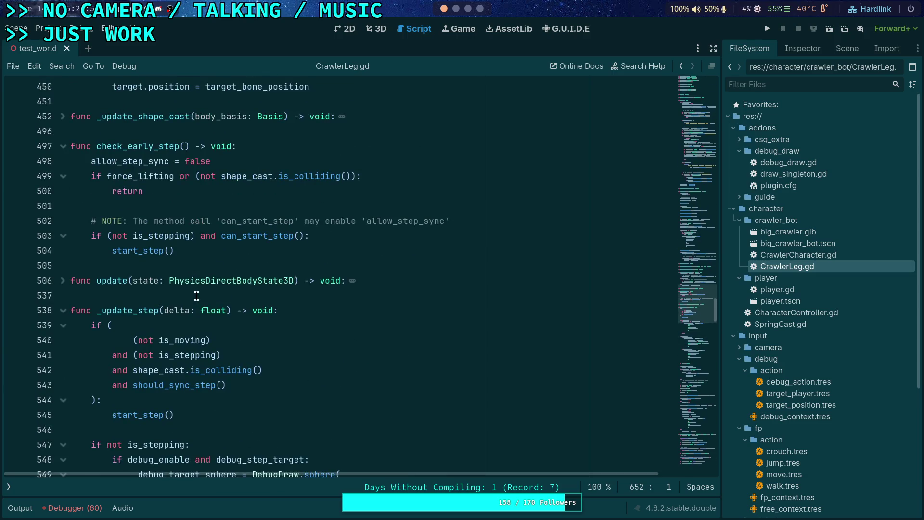
{"action": "scroll", "coordinate": [165, 295], "scroll_direction": "up", "scroll_amount": 4}
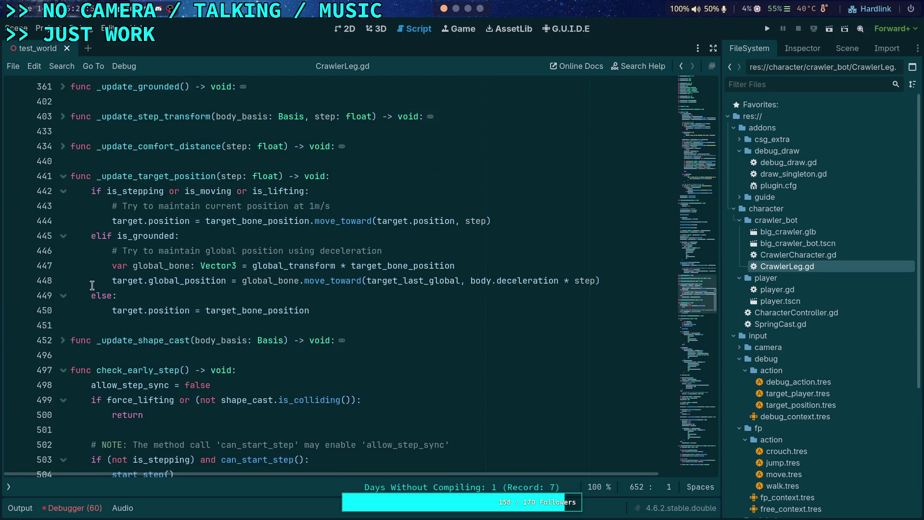
{"action": "mouse_move", "coordinate": [142, 234]}
{"action": "scroll", "coordinate": [124, 234], "scroll_direction": "up", "scroll_amount": 1}
{"action": "left_click", "coordinate": [63, 209]}
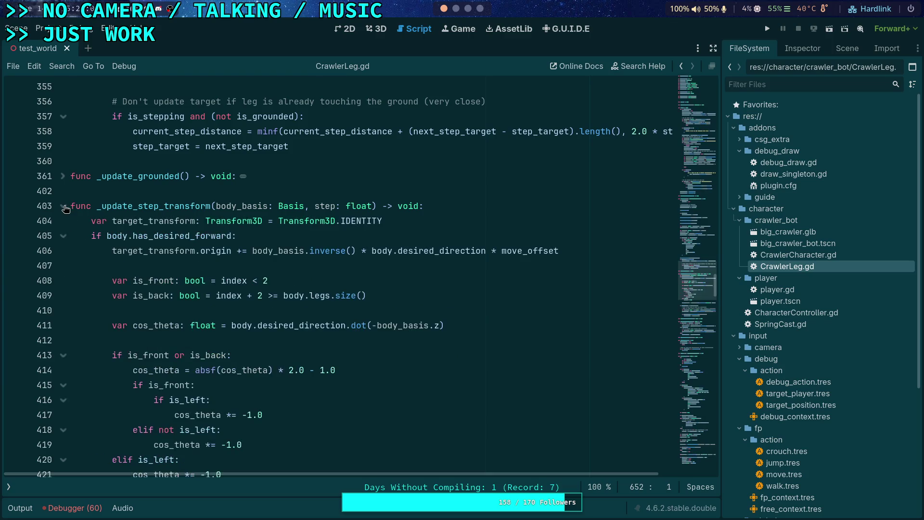
{"action": "scroll", "coordinate": [257, 243], "scroll_direction": "down", "scroll_amount": 3}
{"action": "scroll", "coordinate": [257, 243], "scroll_direction": "down", "scroll_amount": 3}
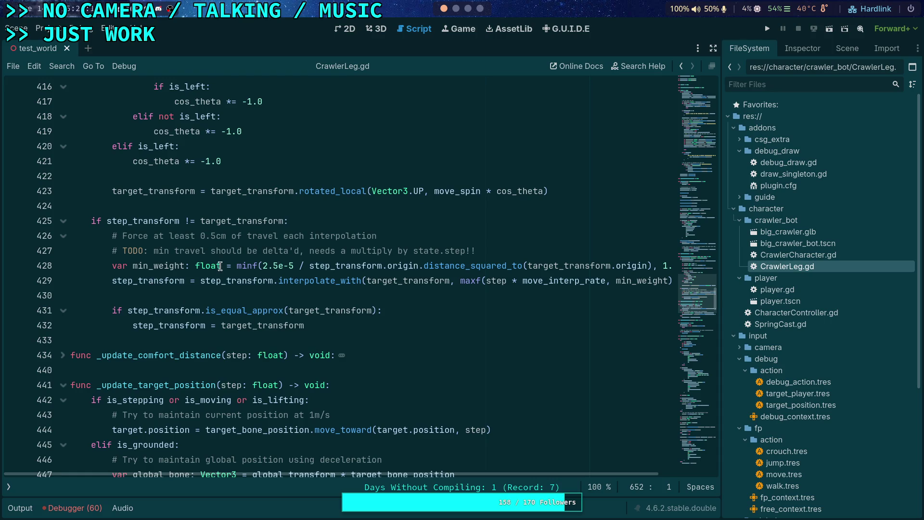
{"action": "scroll", "coordinate": [168, 271], "scroll_direction": "up", "scroll_amount": 1}
{"action": "scroll", "coordinate": [168, 271], "scroll_direction": "up", "scroll_amount": 5}
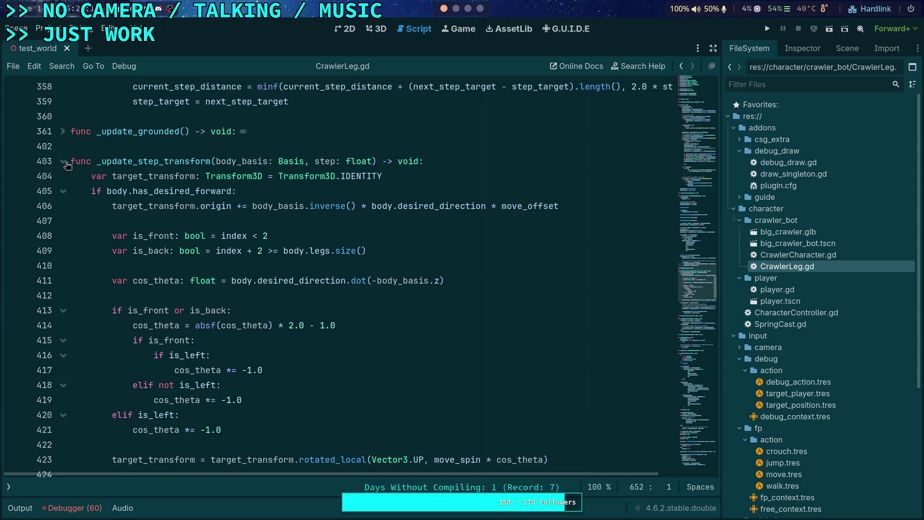
{"action": "left_click", "coordinate": [63, 161]}
{"action": "left_click", "coordinate": [63, 131]}
{"action": "left_click", "coordinate": [63, 131]}
{"action": "scroll", "coordinate": [90, 144], "scroll_direction": "up", "scroll_amount": 4}
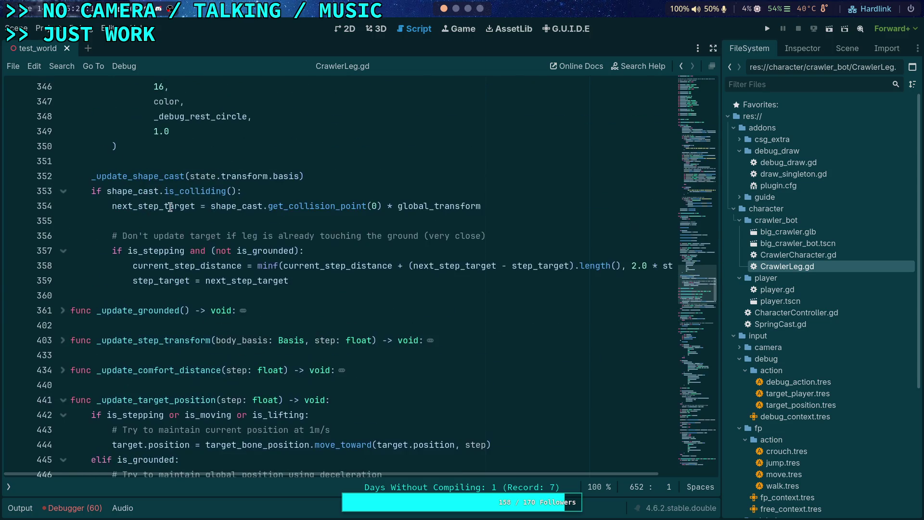
Step: Delete 'and (not is_grounded)' from the line 357 condition and save the script
{"action": "double_click", "coordinate": [178, 251]}
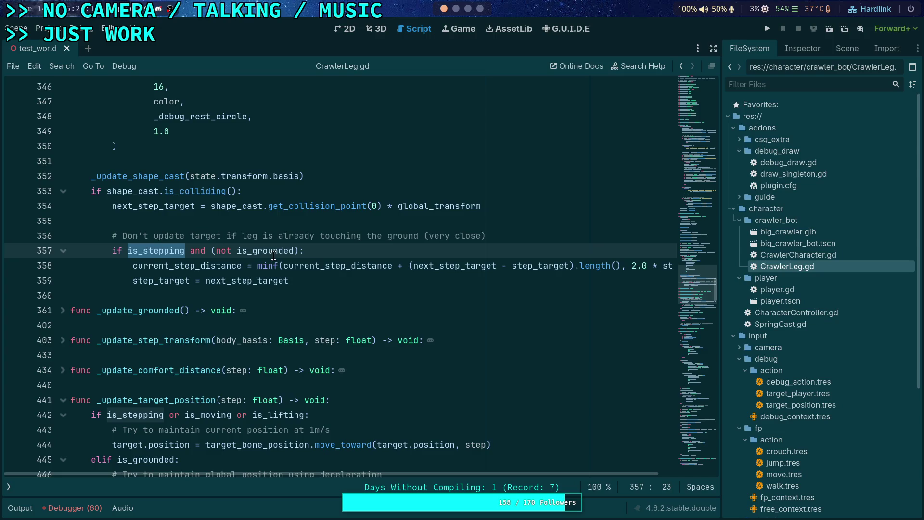
{"action": "left_click", "coordinate": [187, 251]}
{"action": "mouse_move", "coordinate": [187, 252]}
{"action": "left_mouse_down"}
{"action": "mouse_move", "coordinate": [303, 251]}
{"action": "mouse_move", "coordinate": [76, 241]}
{"action": "left_mouse_up"}
{"action": "left_click", "coordinate": [311, 281]}
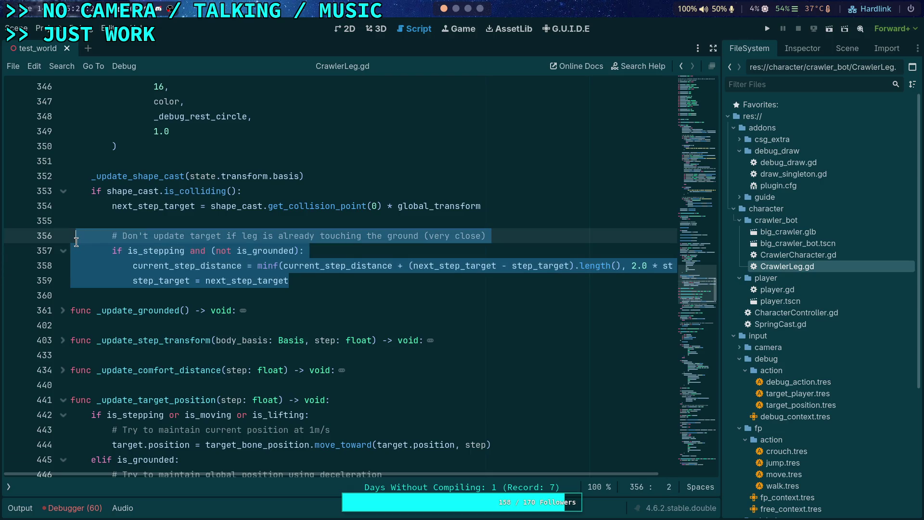
{"action": "left_click", "coordinate": [303, 293]}
{"action": "mouse_move", "coordinate": [186, 251]}
{"action": "left_mouse_down"}
{"action": "mouse_move", "coordinate": [308, 251]}
{"action": "mouse_move", "coordinate": [298, 253]}
{"action": "left_mouse_up"}
{"action": "key", "text": "BackSpace"}
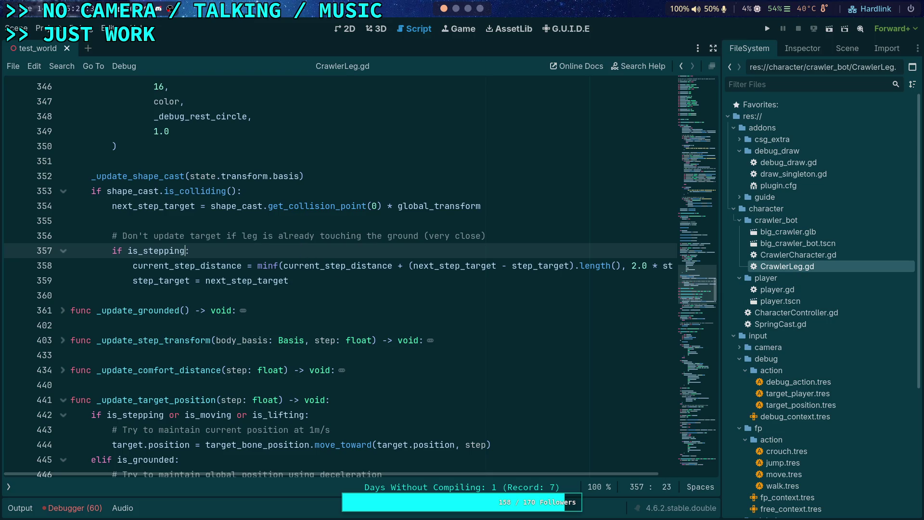
{"action": "key", "text": "ctrl+s"}
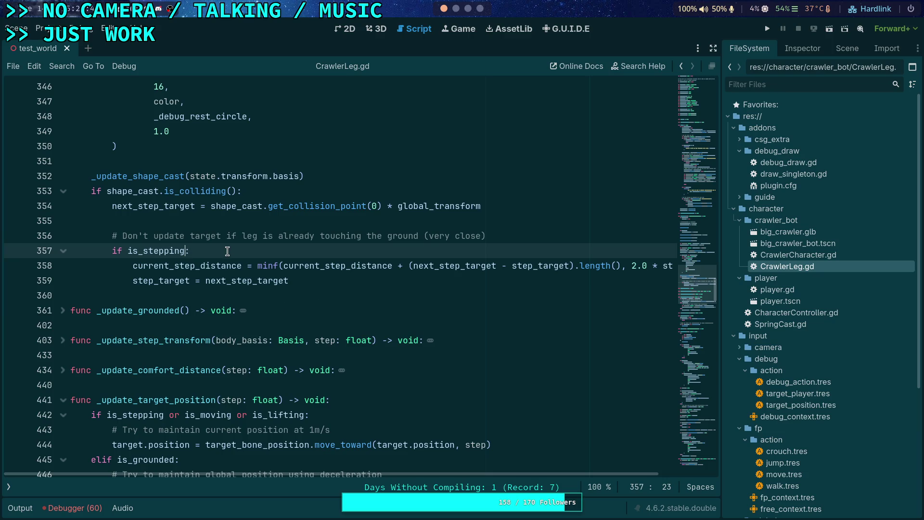
Step: Replace 'already touching the ground (very close)' in the line 356 comment with 'dropping'
{"action": "left_click_drag", "start_coordinate": [278, 235], "coordinate": [314, 236]}
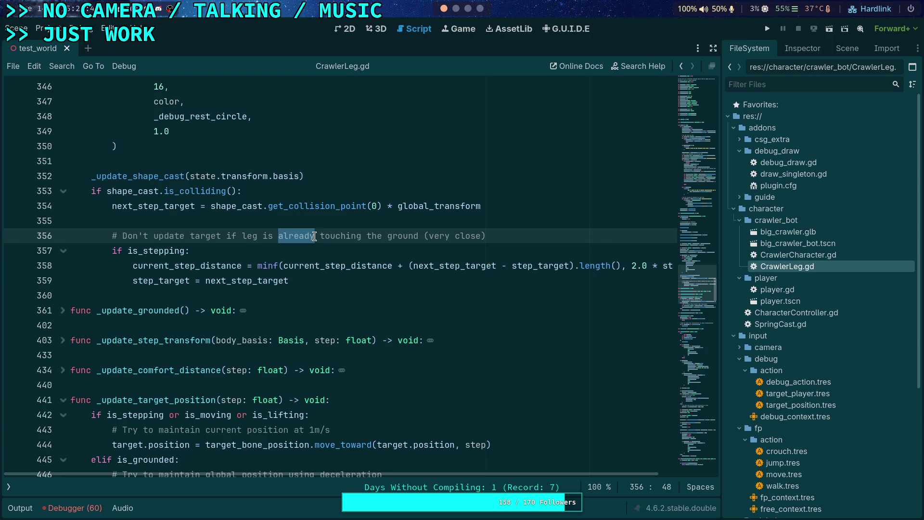
{"action": "left_click_drag", "start_coordinate": [314, 236], "coordinate": [504, 240]}
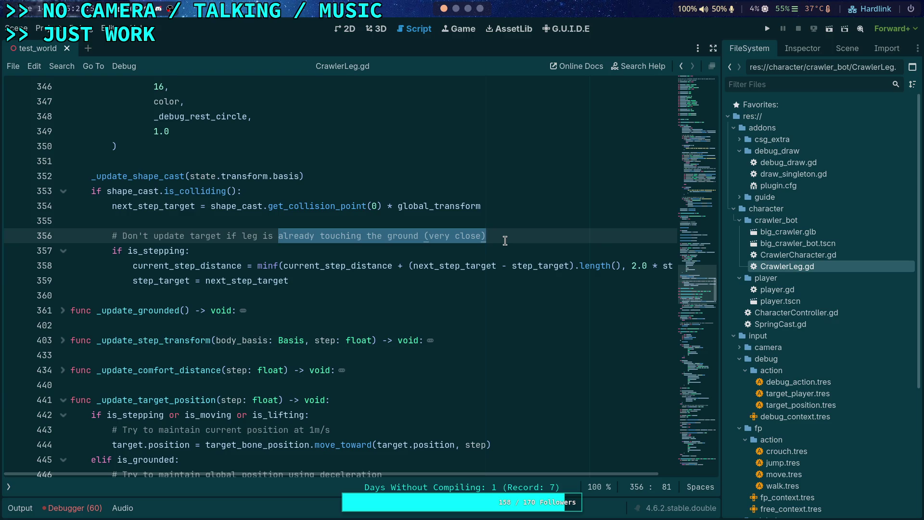
{"action": "type", "text": "dropping"}
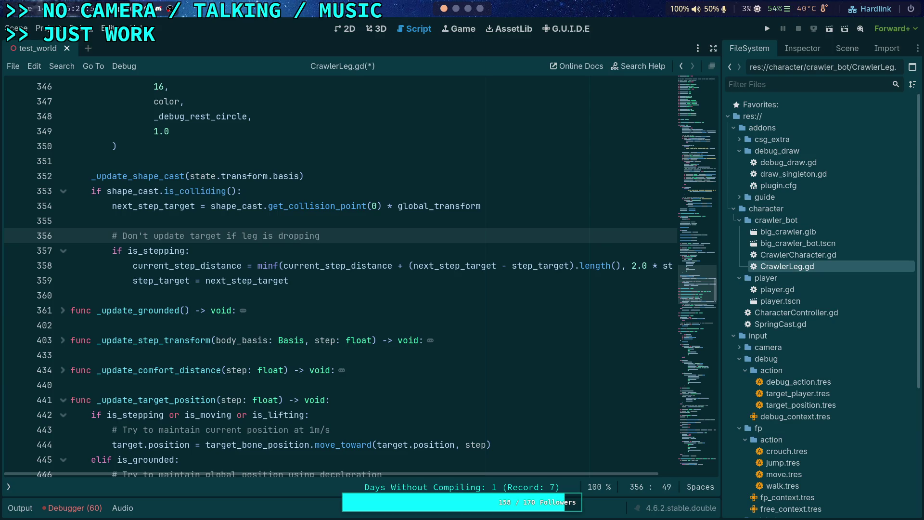
Step: Add 'and (not is_lifting)' to line 357, fix its brackets, save, and run the project
{"action": "left_click", "coordinate": [190, 251]}
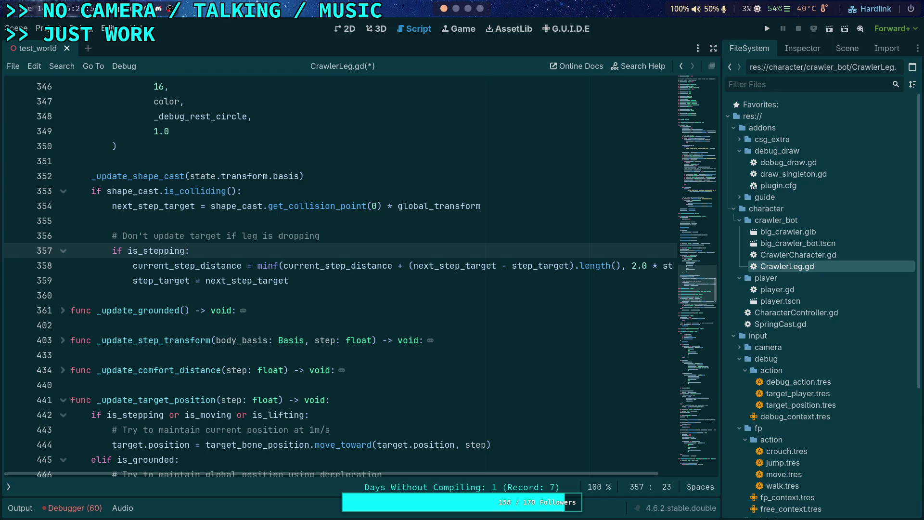
{"action": "type", "text": "and not ("}
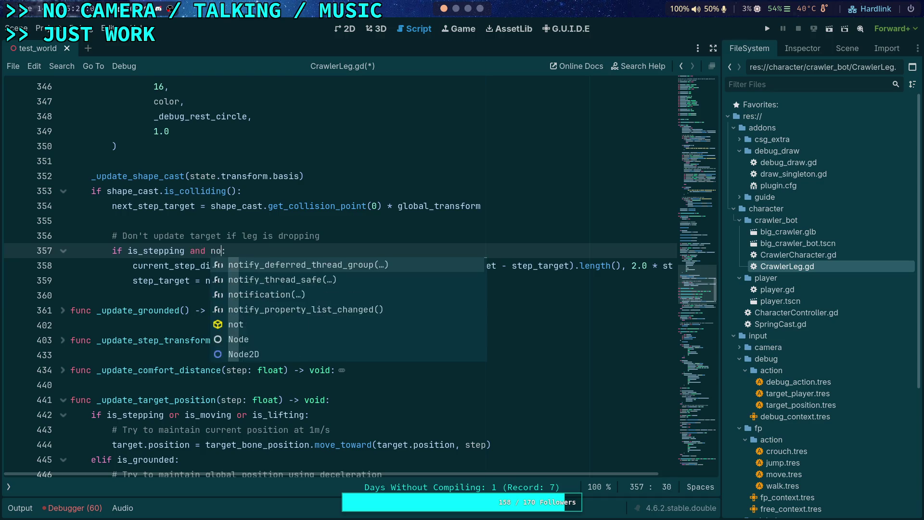
{"action": "type", "text": "is_li"}
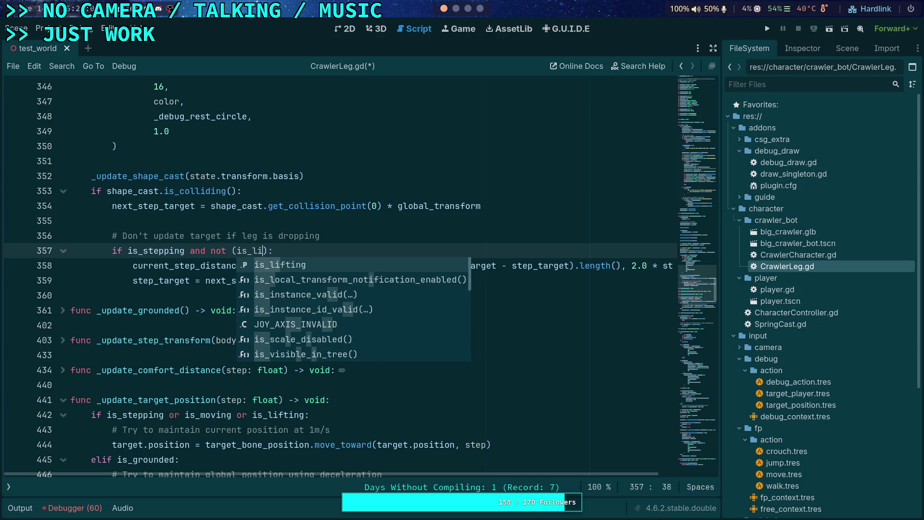
{"action": "key", "text": "Return"}
{"action": "key", "text": "ctrl+s"}
{"action": "left_click", "coordinate": [211, 251]}
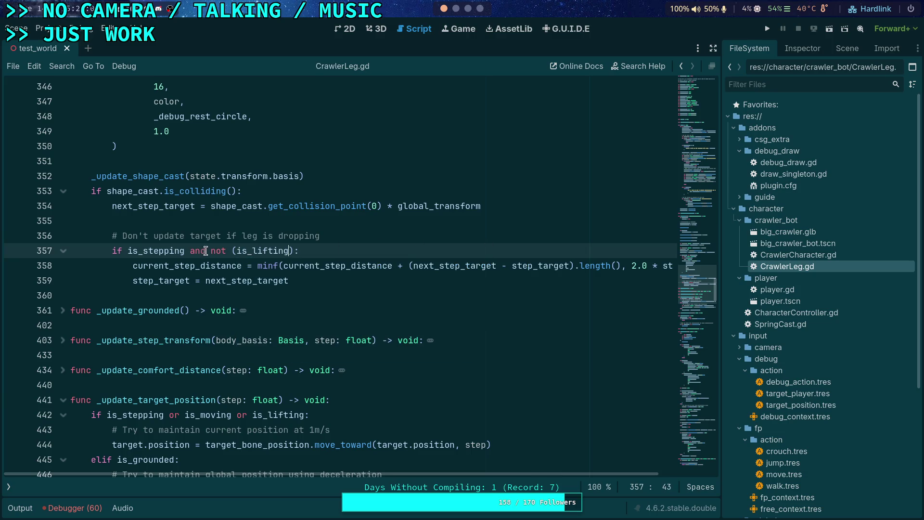
{"action": "type", "text": "("}
{"action": "left_click", "coordinate": [245, 251]}
{"action": "key", "text": "BackSpace"}
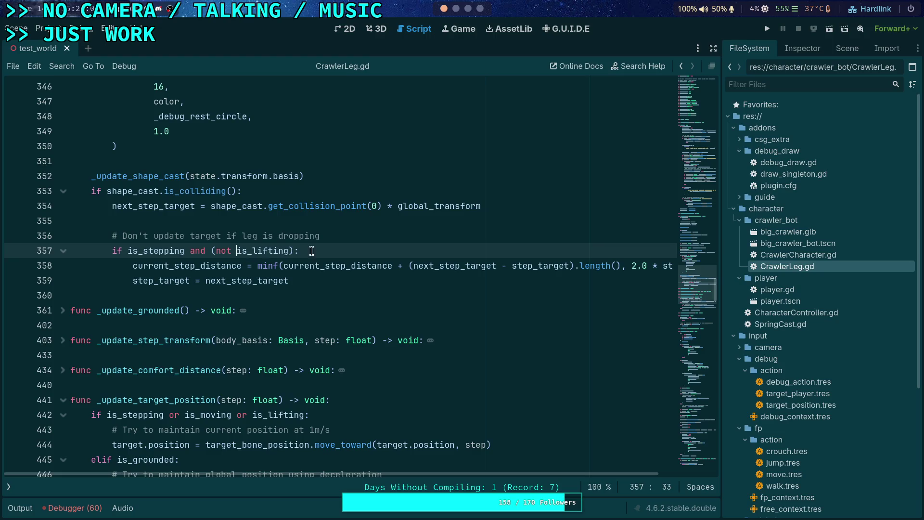
{"action": "left_click", "coordinate": [767, 28]}
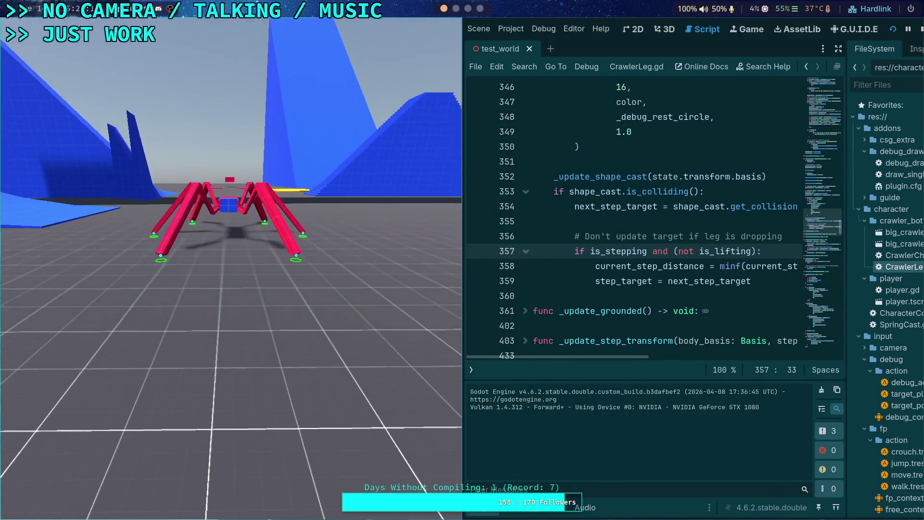
Step: Advance the paused crawler simulation six ticks to watch its legs and debug circles
{"action": "key", "text": "period"}
{"action": "key", "text": "period"}
{"action": "key", "text": "period"}
{"action": "key", "text": "period"}
{"action": "key", "text": "period"}
{"action": "key", "text": "period"}
{"action": "key", "text": "period"}
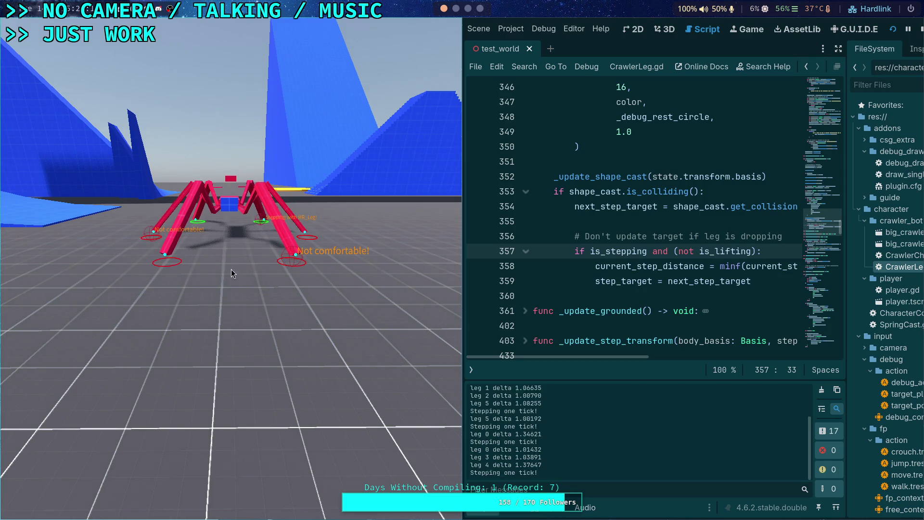
{"action": "key", "text": "period"}
{"action": "key", "text": "period"}
{"action": "key", "text": "period"}
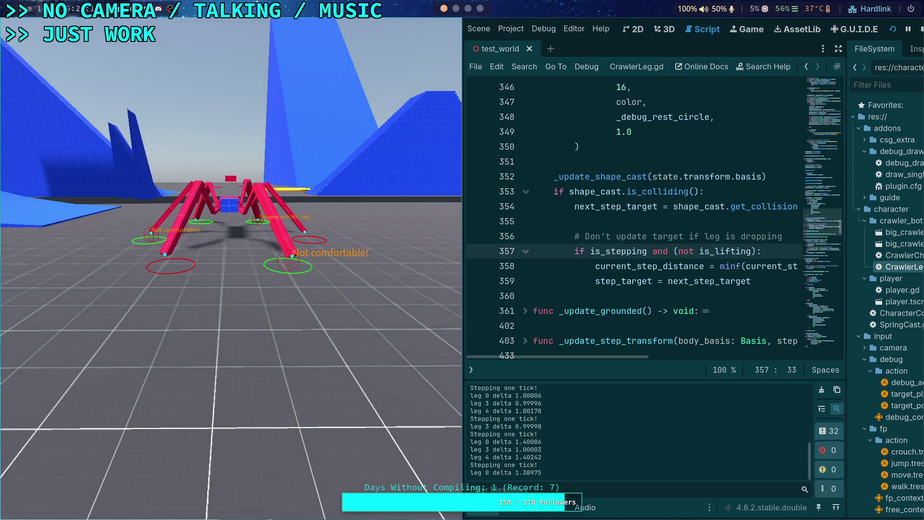
{"action": "key", "text": "period"}
{"action": "key", "text": "period"}
{"action": "key", "text": "period"}
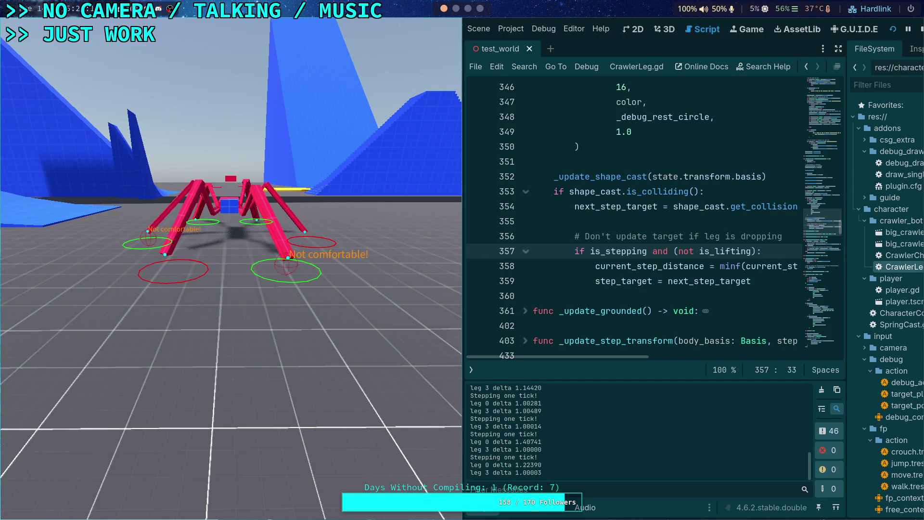
{"action": "key", "text": "period"}
{"action": "key", "text": "period"}
{"action": "key", "text": "period"}
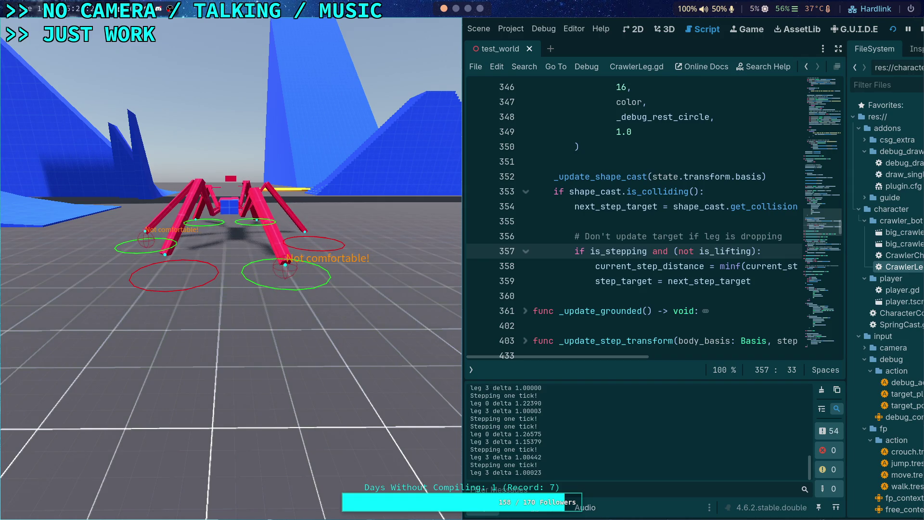
{"action": "key", "text": "period"}
{"action": "key", "text": "period"}
{"action": "key", "text": "period"}
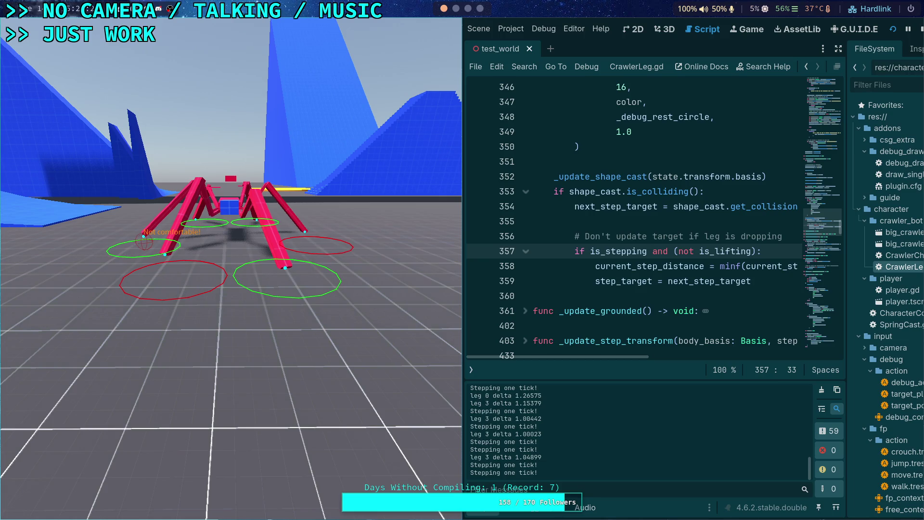
{"action": "key", "text": "period"}
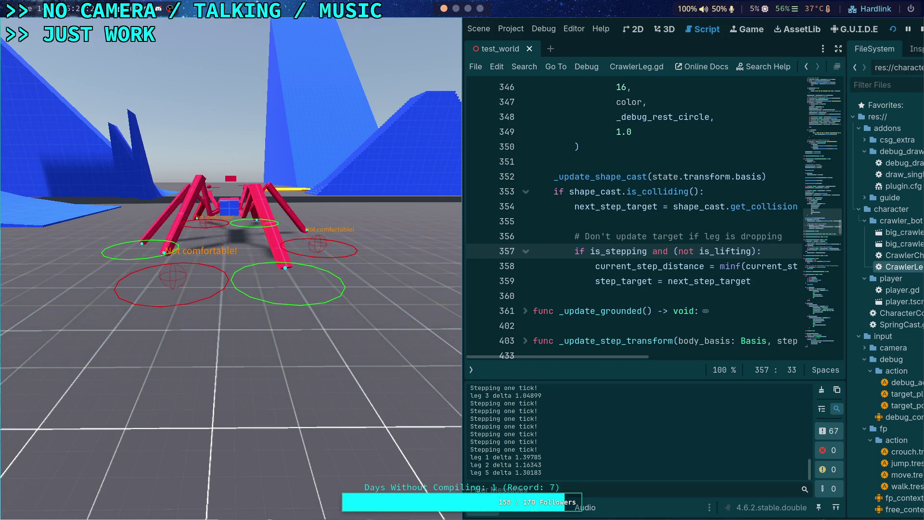
Step: Check is_lifting's documentation, step the crawler ten more ticks, then stop the game
{"action": "double_click", "coordinate": [722, 251]}
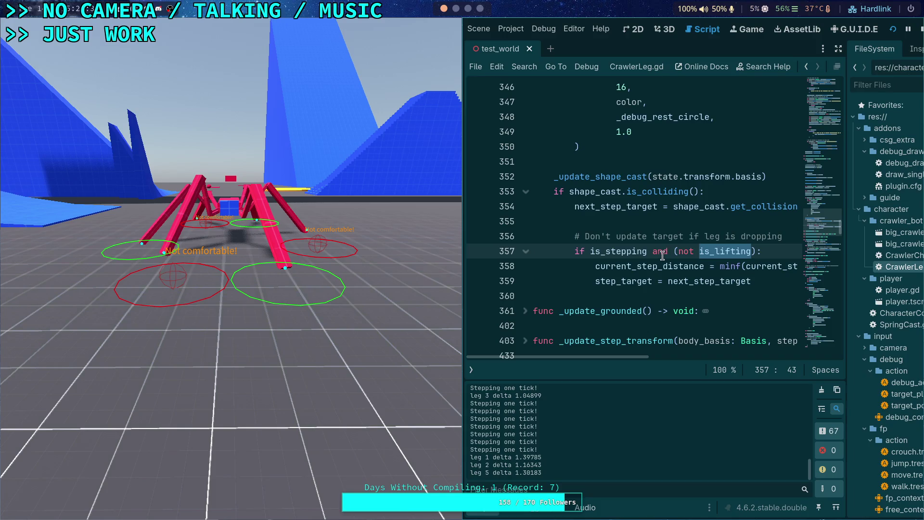
{"action": "left_click", "coordinate": [291, 267]}
{"action": "key", "text": "n"}
{"action": "key", "text": "n"}
{"action": "key", "text": "n"}
{"action": "key", "text": "n"}
{"action": "key", "text": "n"}
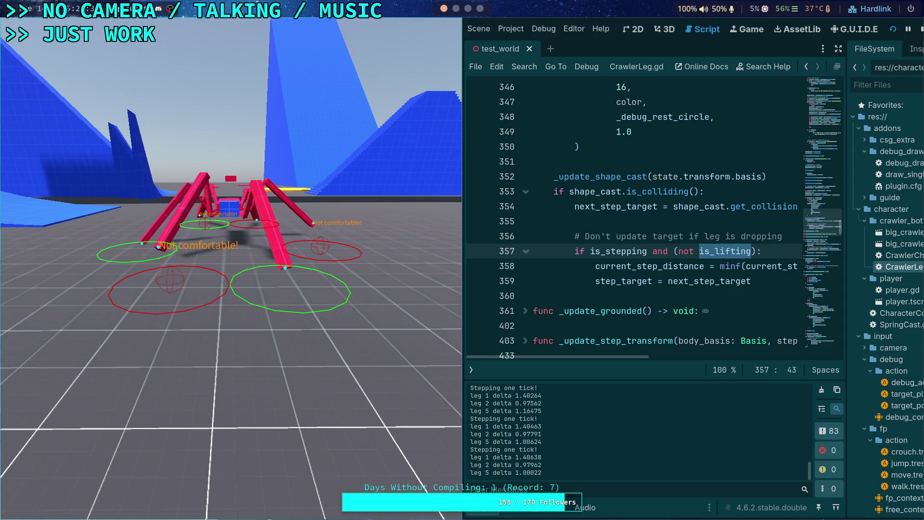
{"action": "key", "text": "n"}
{"action": "key", "text": "n"}
{"action": "key", "text": "n"}
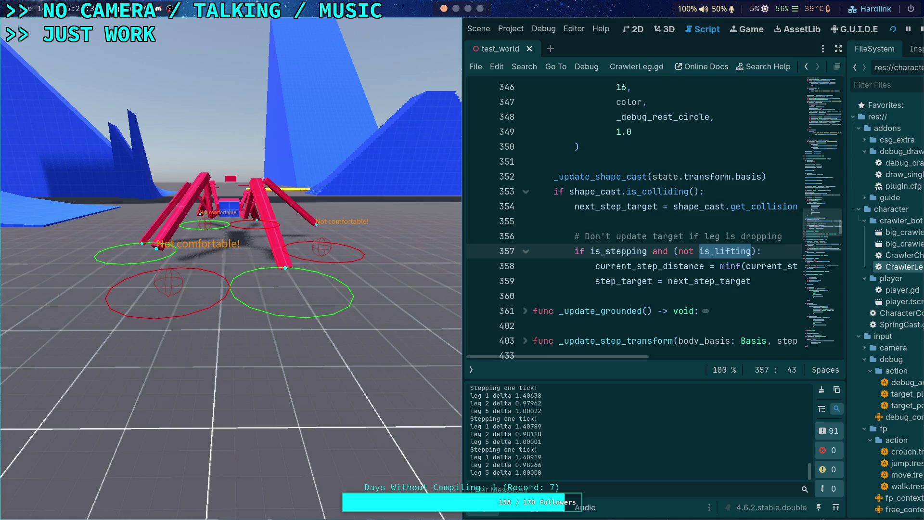
{"action": "key", "text": "n"}
{"action": "key", "text": "n"}
{"action": "key", "text": "n"}
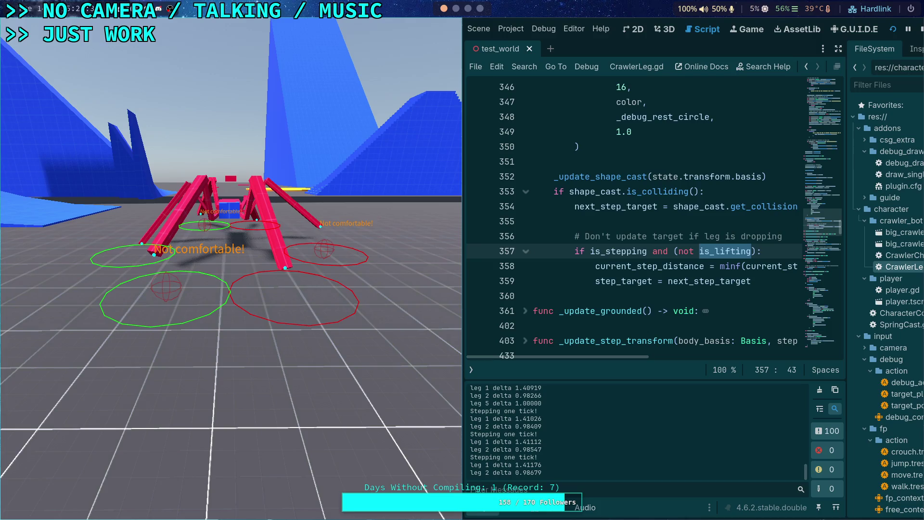
{"action": "key", "text": "n"}
{"action": "key", "text": "n"}
{"action": "key", "text": "n"}
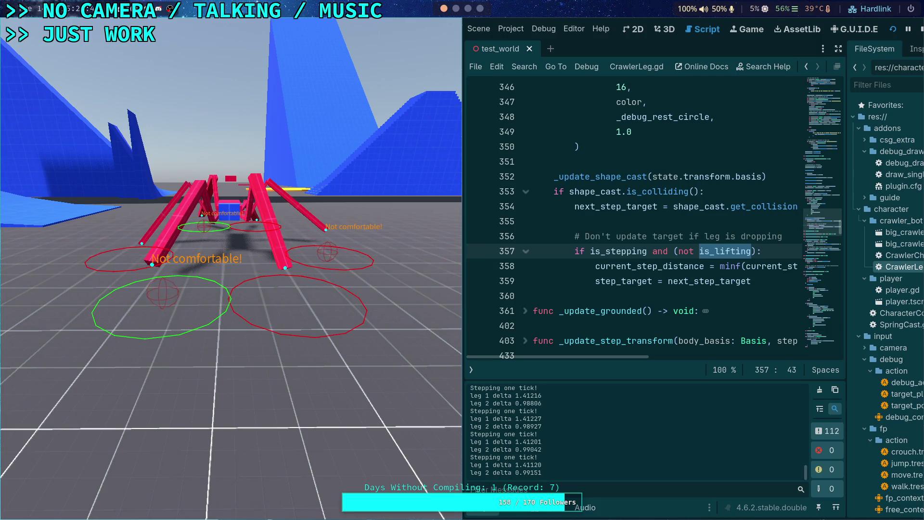
{"action": "key", "text": "n"}
{"action": "key", "text": "n"}
{"action": "key", "text": "n"}
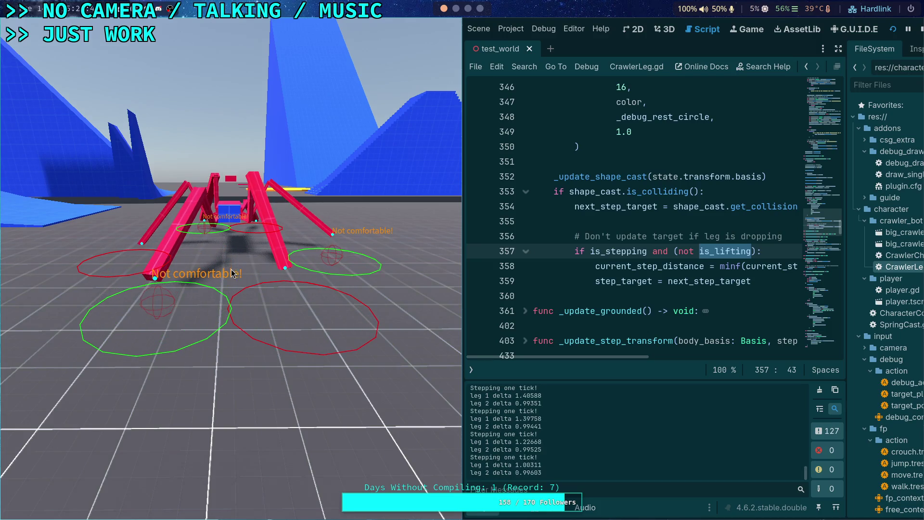
{"action": "key", "text": "n"}
{"action": "key", "text": "n"}
{"action": "key", "text": "n"}
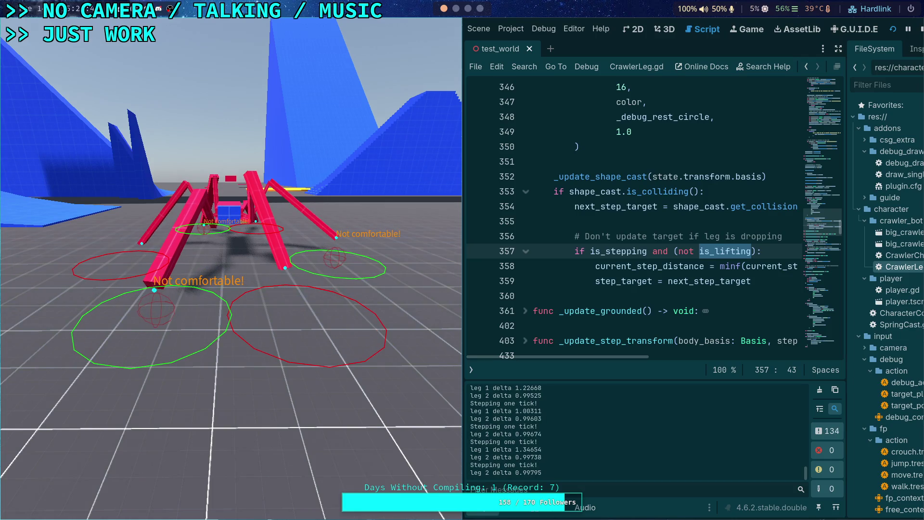
{"action": "key", "text": "n"}
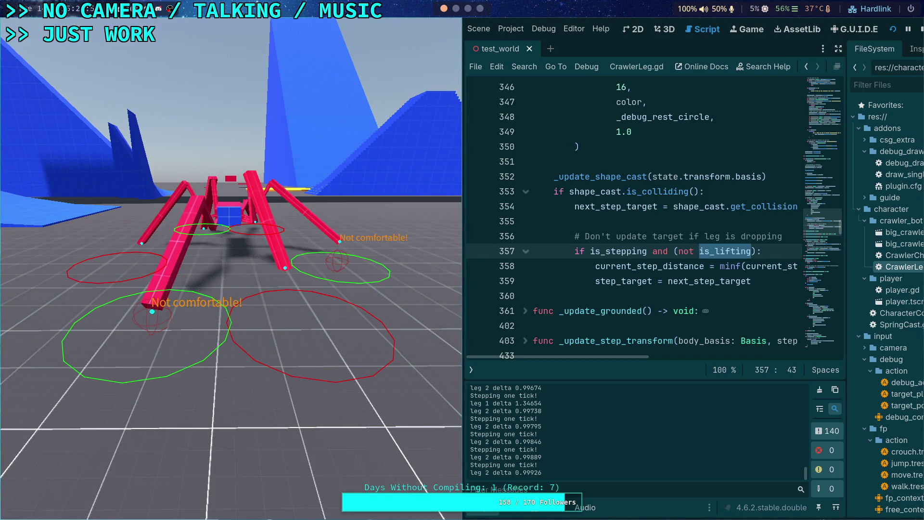
{"action": "key", "text": "n"}
{"action": "key", "text": "n"}
{"action": "key", "text": "n"}
{"action": "key", "text": "n"}
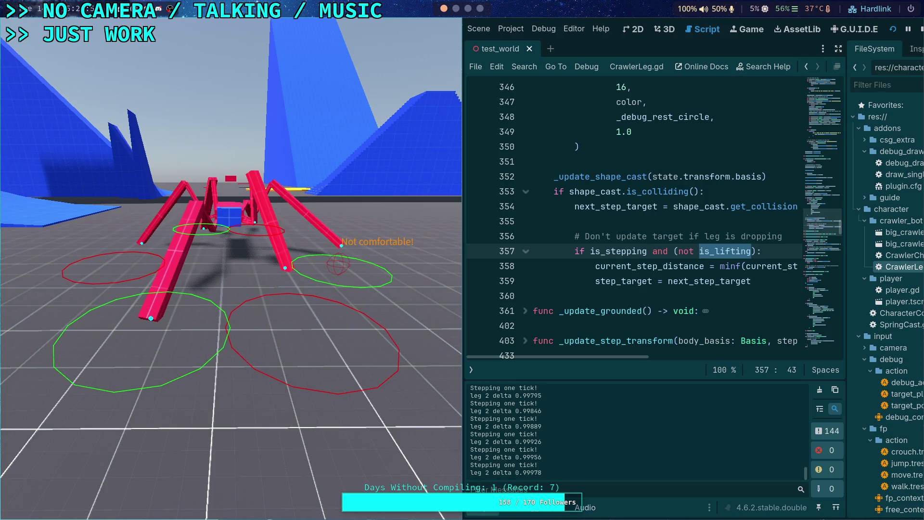
{"action": "key", "text": "n"}
{"action": "key", "text": "n"}
{"action": "key", "text": "n"}
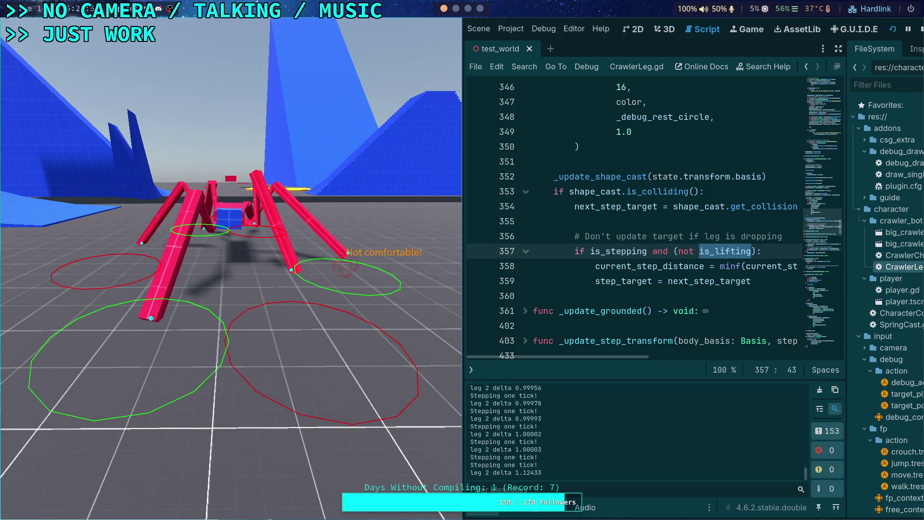
{"action": "key", "text": "n"}
{"action": "key", "text": "n"}
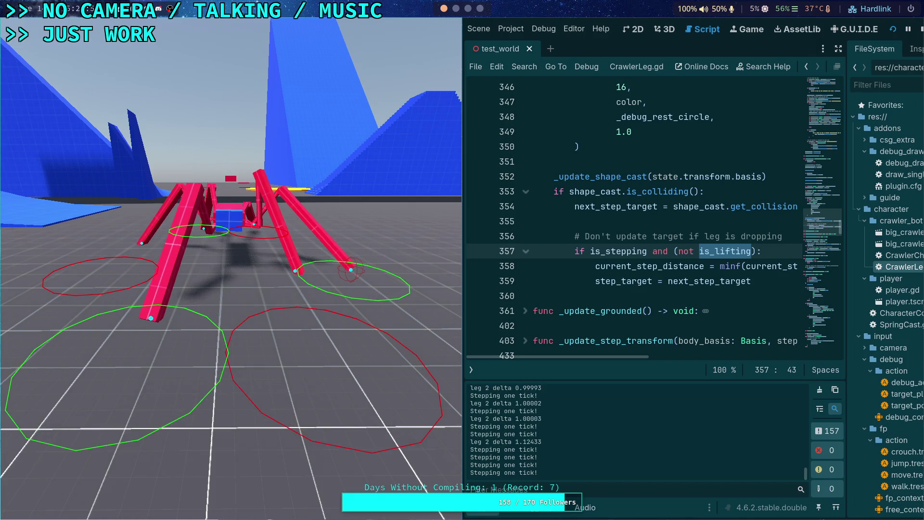
{"action": "left_click", "coordinate": [922, 31]}
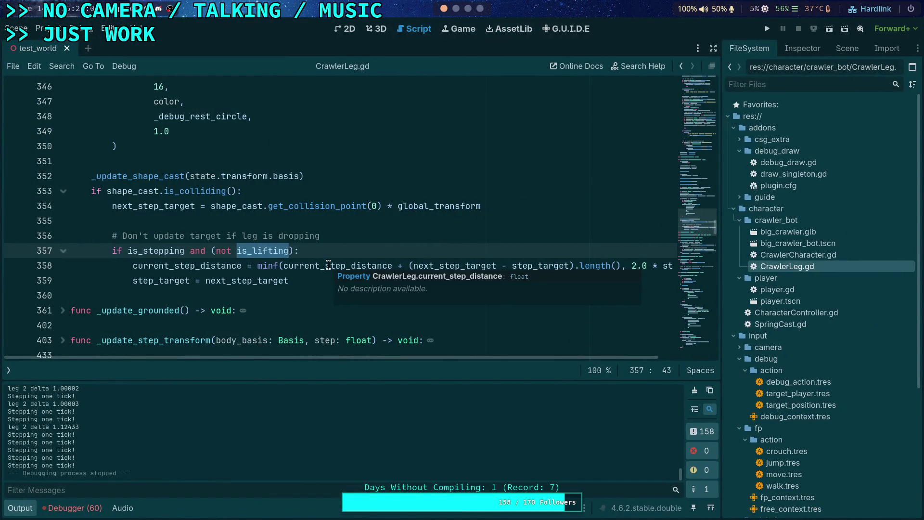
Step: Remove the not-lifting condition and reword the comment to 'Update target while further than 5cm'
{"action": "mouse_move", "coordinate": [184, 250]}
{"action": "left_mouse_down"}
{"action": "mouse_move", "coordinate": [294, 250]}
{"action": "mouse_move", "coordinate": [335, 234]}
{"action": "mouse_move", "coordinate": [127, 235]}
{"action": "left_mouse_up"}
{"action": "key", "text": "BackSpace"}
{"action": "left_click_drag", "start_coordinate": [121, 235], "coordinate": [163, 233]}
{"action": "key", "text": "BackSpace"}
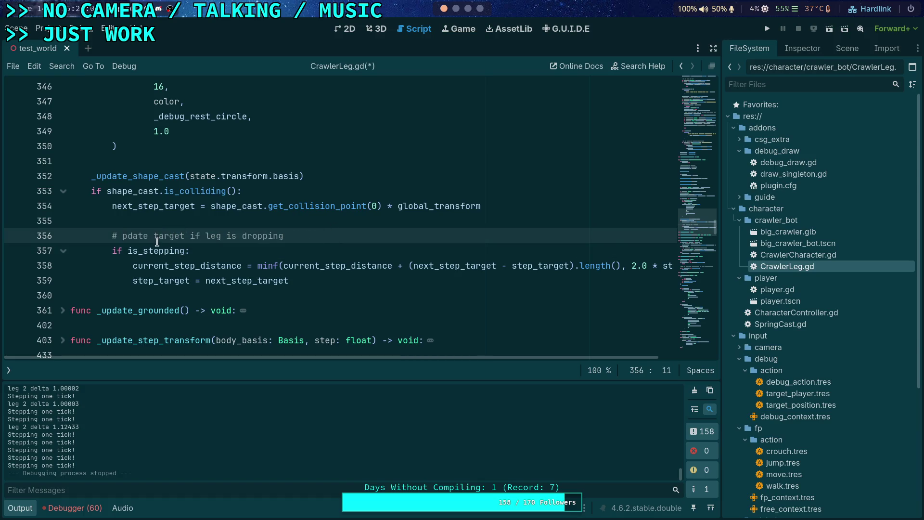
{"action": "type", "text": "U"}
{"action": "left_click_drag", "start_coordinate": [190, 235], "coordinate": [299, 235]}
{"action": "key", "text": "BackSpace"}
{"action": "type", "text": "while"}
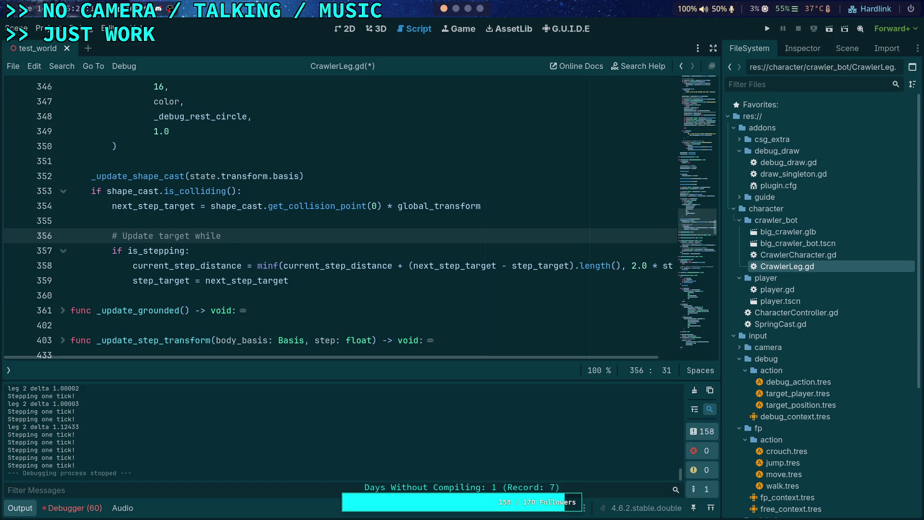
{"action": "type", "text": "further than "}
{"action": "type", "text": "5cm"}
Step: Add a new var line holding the distance expression cut from line 359
{"action": "left_click", "coordinate": [417, 226]}
{"action": "key", "text": "Tab"}
{"action": "key", "text": "Return"}
{"action": "key", "text": "Up"}
{"action": "type", "text": "var"}
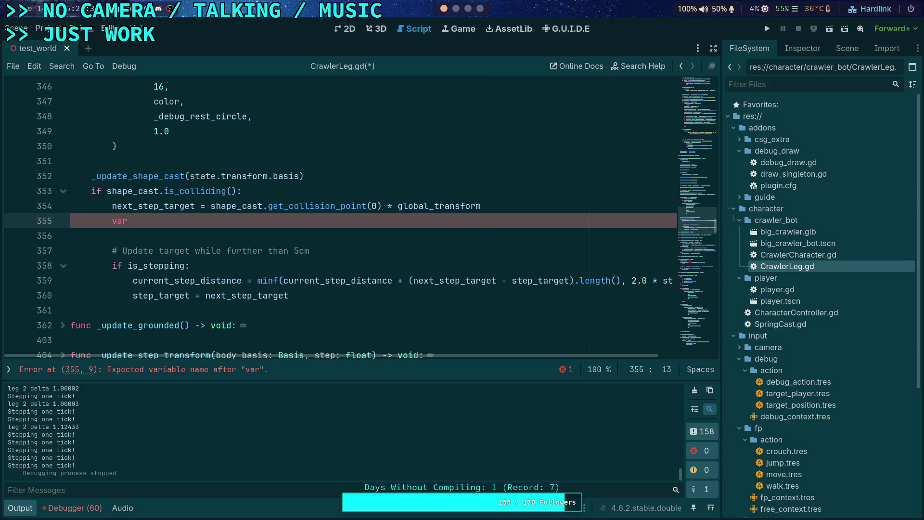
{"action": "left_click_drag", "start_coordinate": [409, 281], "coordinate": [620, 282]}
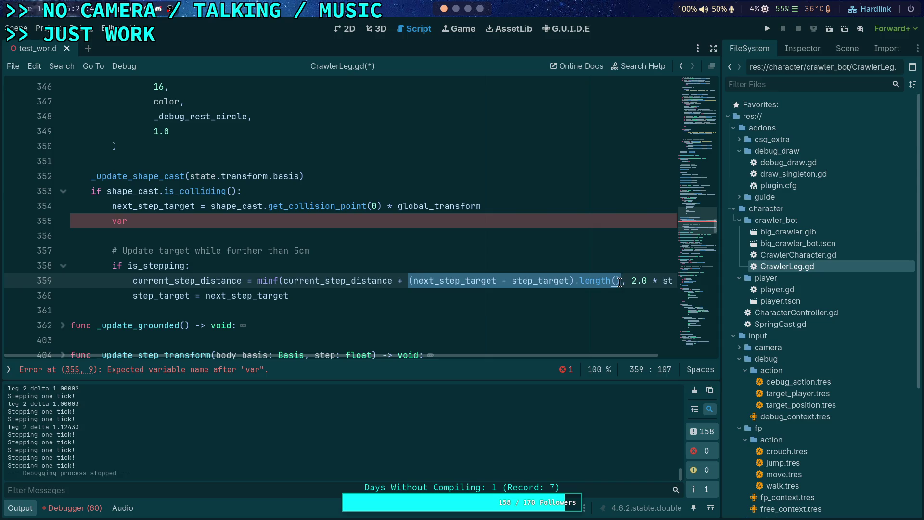
{"action": "right_click", "coordinate": [620, 281]}
{"action": "left_click", "coordinate": [560, 314]}
{"action": "left_click", "coordinate": [286, 227]}
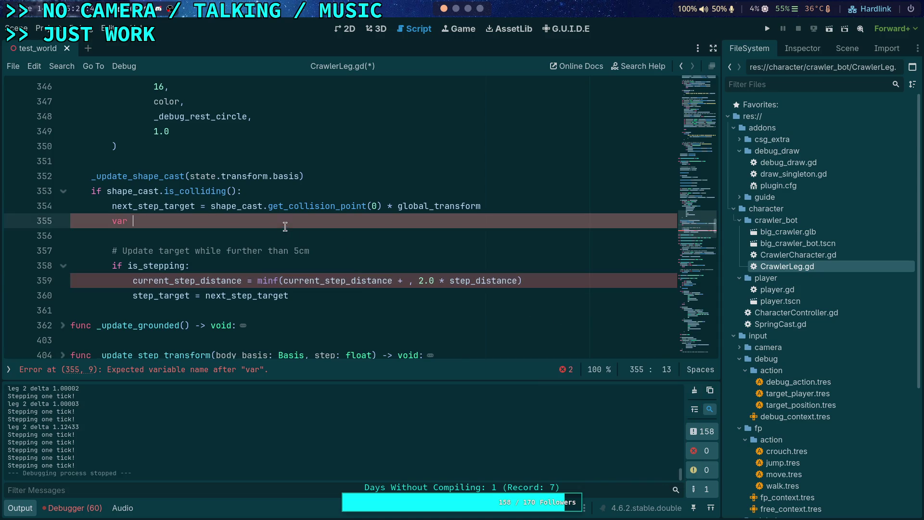
{"action": "type", "text": "(next_step_target - step_target).length()"}
Step: Name the new variable dist_to_target_sqr
{"action": "left_click", "coordinate": [128, 221]}
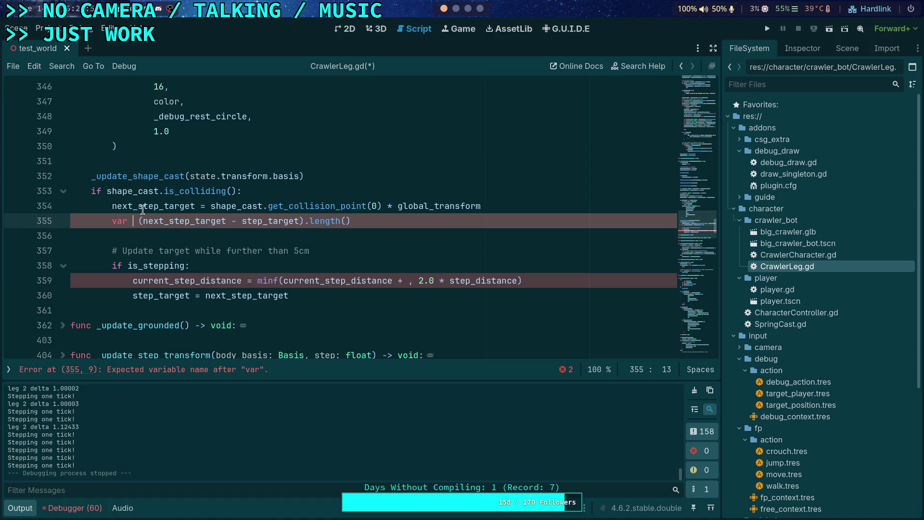
{"action": "mouse_move", "coordinate": [143, 210]}
{"action": "type", "text": "dist_toT"}
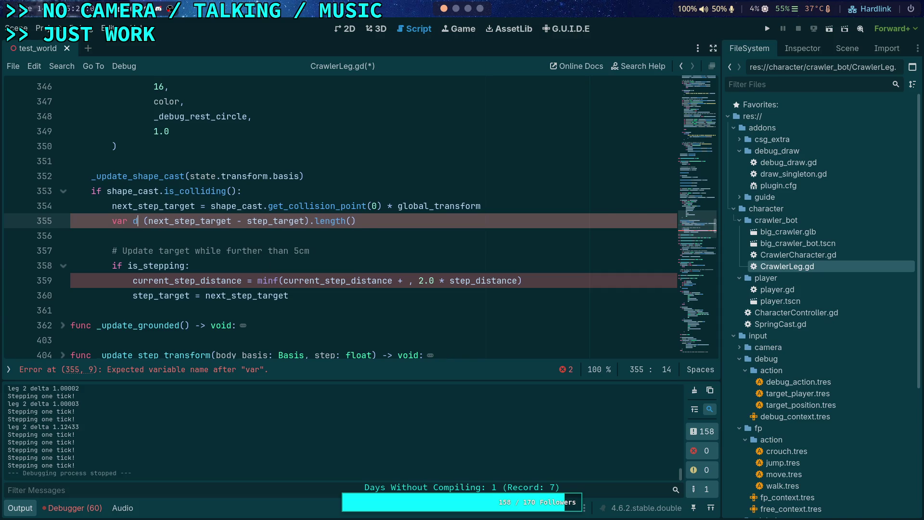
{"action": "key", "text": "BackSpace"}
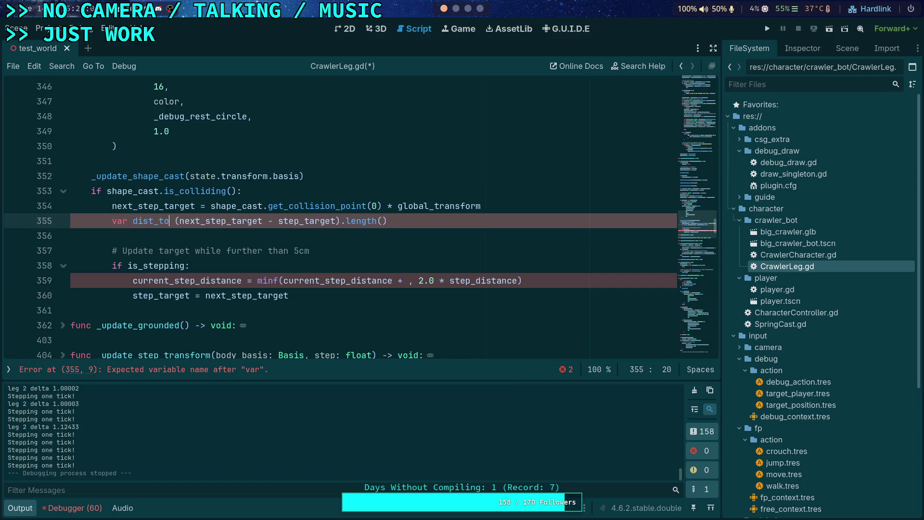
{"action": "type", "text": "_target_sqr"}
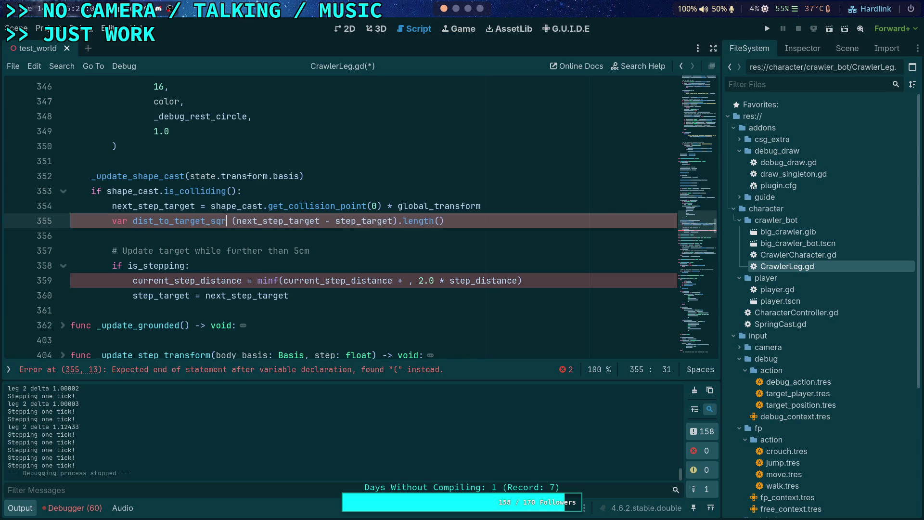
Step: Extend the if condition with 'and dist_to_target_sqr > 2.5e-3'
{"action": "key", "text": "Down"}
{"action": "key", "text": "Down"}
{"action": "key", "text": "Down"}
{"action": "type", "text": "and "}
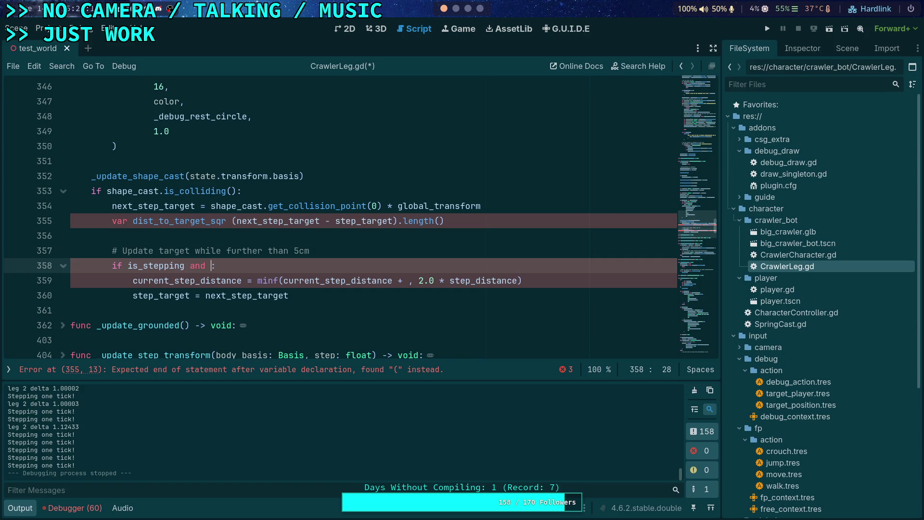
{"action": "type", "text": "dist_to"}
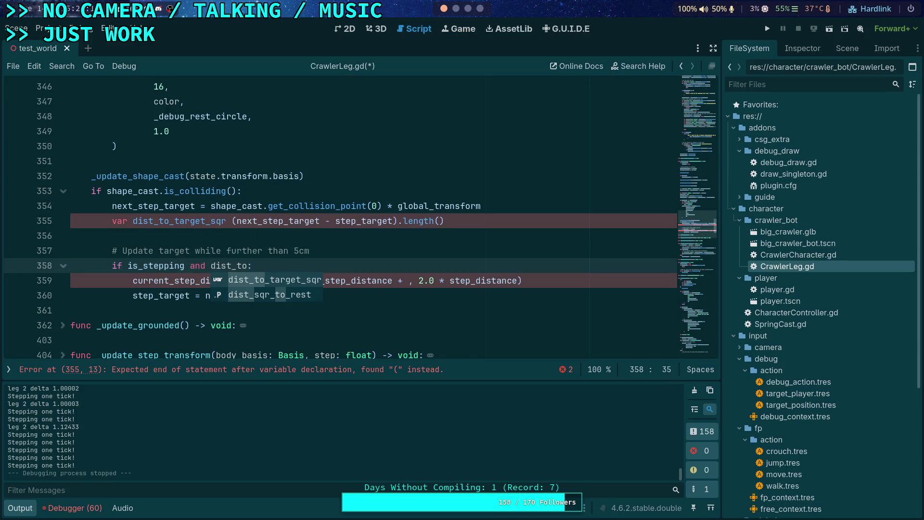
{"action": "key", "text": "Return"}
{"action": "type", "text": "<"}
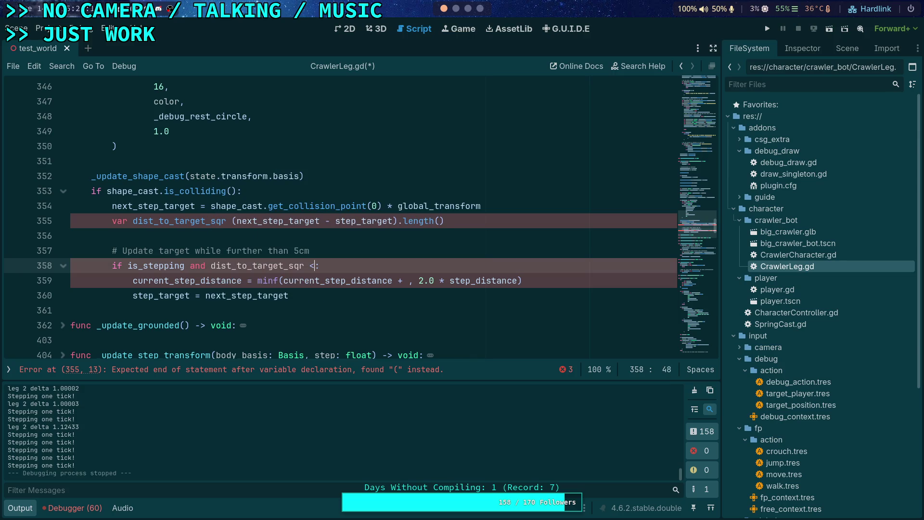
{"action": "key", "text": "BackSpace"}
{"action": "type", "text": "> "}
{"action": "type", "text": "2.5e-3"}
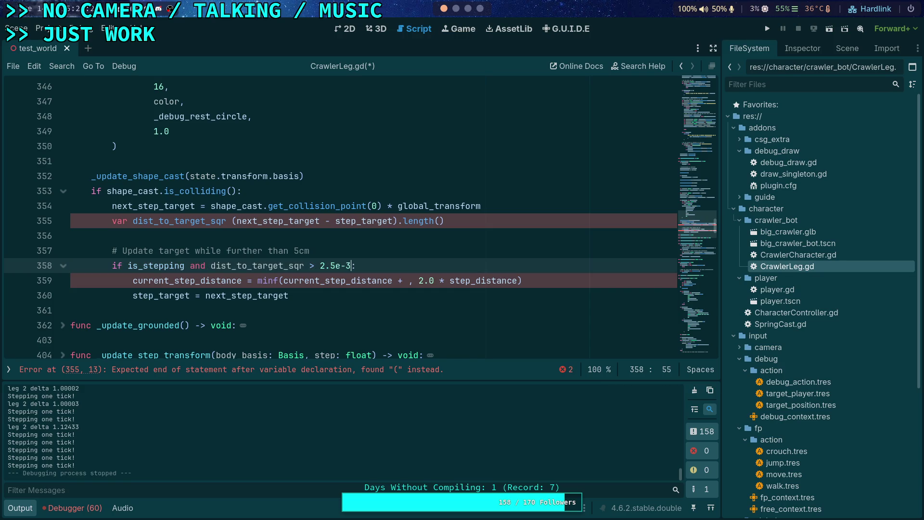
{"action": "key", "text": "super+2"}
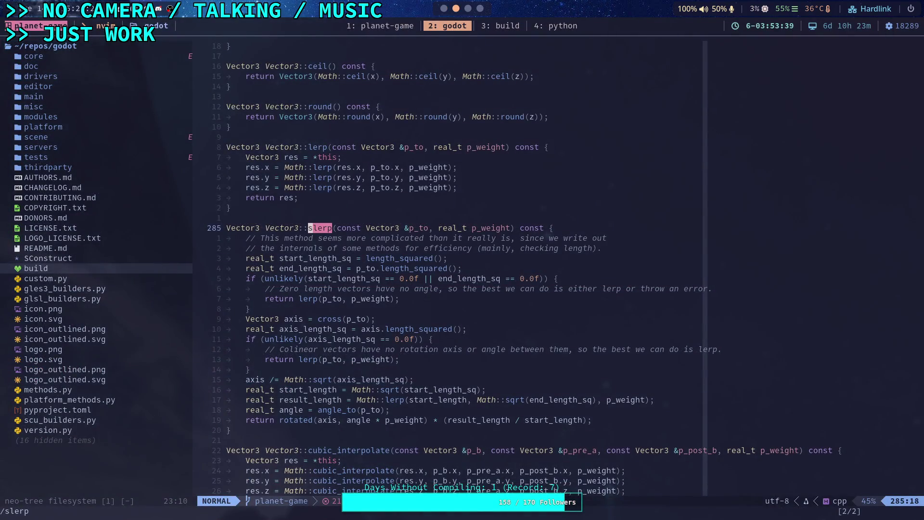
Step: Evaluate 0.05**2 in the Python REPL, confirm it gives 0.0025, and return to Godot
{"action": "key", "text": "super+4"}
{"action": "key", "text": "Delete"}
{"action": "key", "text": "Delete"}
{"action": "key", "text": "Delete"}
{"action": "key", "text": "BackSpace"}
{"action": "type", "text": "0.06"}
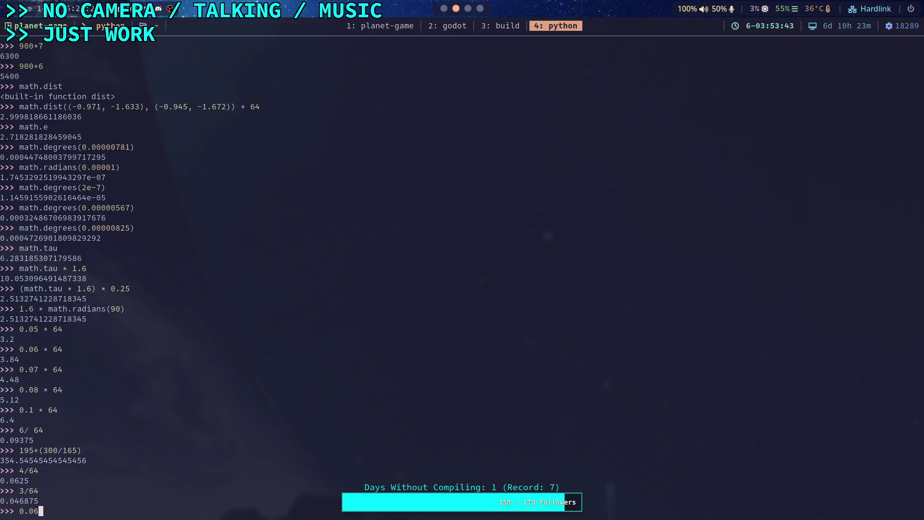
{"action": "key", "text": "BackSpace"}
{"action": "type", "text": "5**2"}
{"action": "key", "text": "Return"}
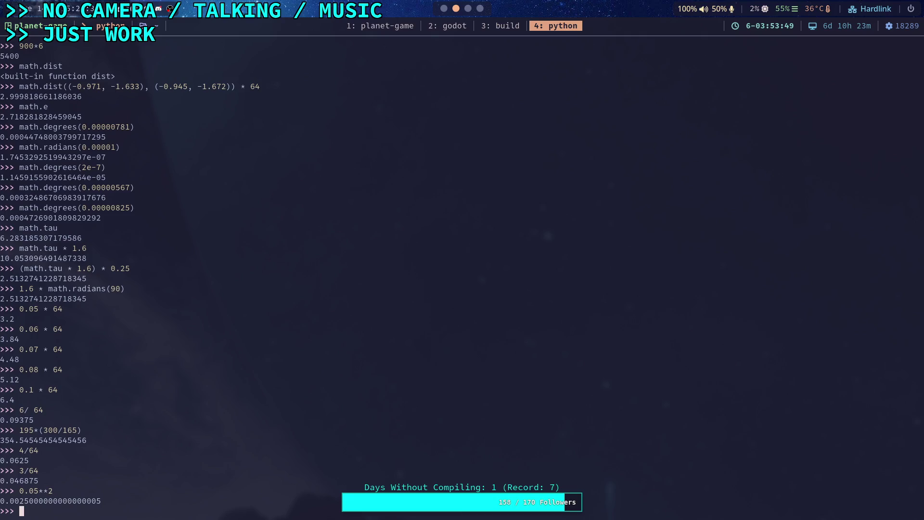
{"action": "key", "text": "super+2"}
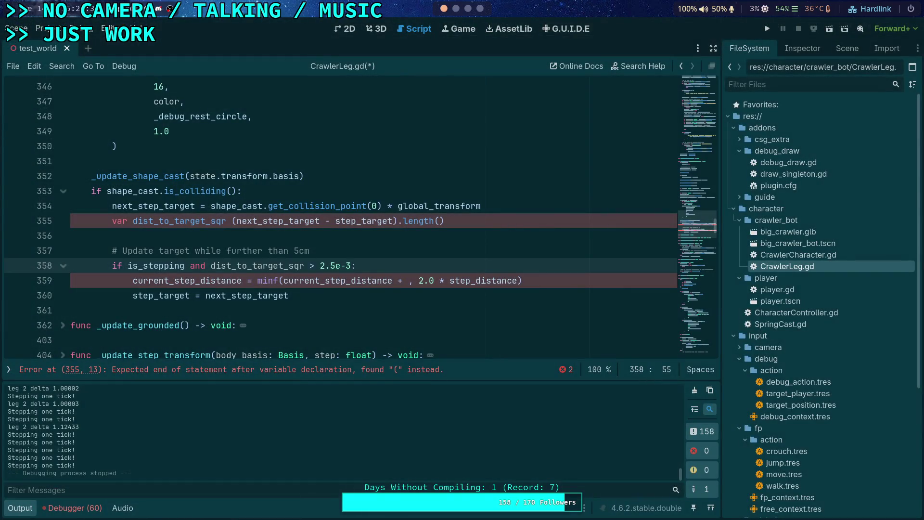
Step: Type dist_to_target_sqr as float and compute it with length_squared()
{"action": "left_click", "coordinate": [226, 221]}
{"action": "type", "text": ": float ="}
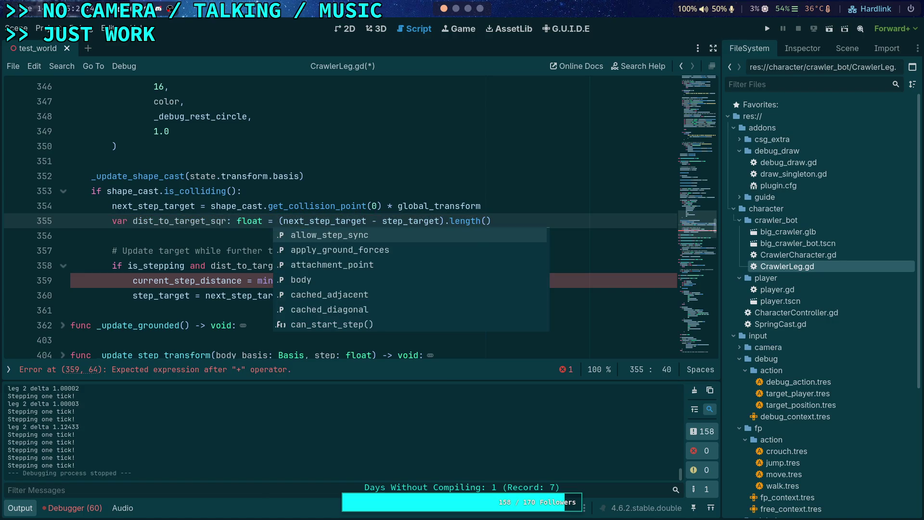
{"action": "key", "text": "End"}
{"action": "type", "text": "sq"}
{"action": "key", "text": "Return"}
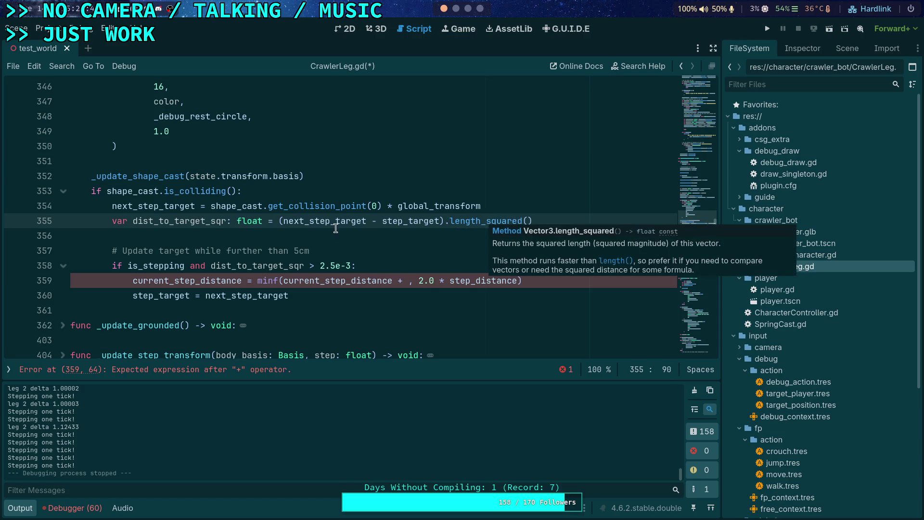
Step: Paste the distance expression after the plus on line 359, with a trailing '()'
{"action": "left_click_drag", "start_coordinate": [279, 220], "coordinate": [482, 220]}
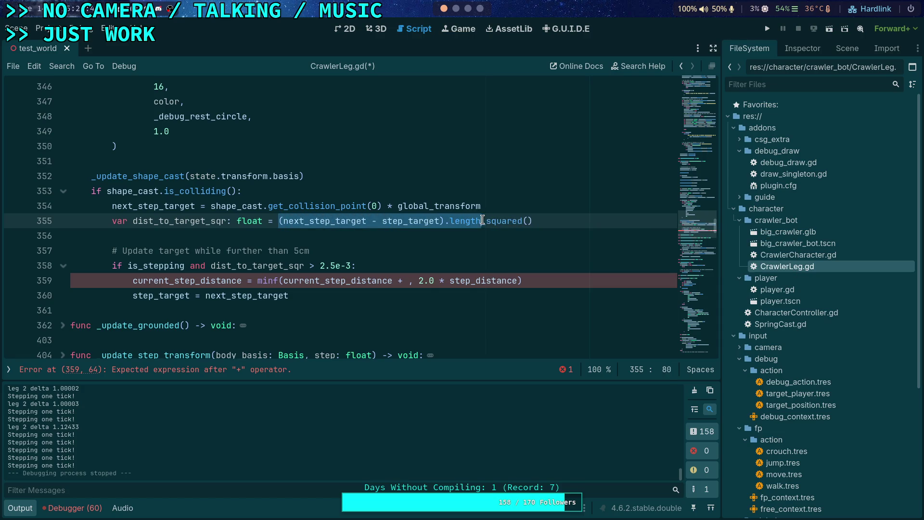
{"action": "right_click", "coordinate": [482, 221]}
{"action": "left_click", "coordinate": [489, 271]}
{"action": "left_click", "coordinate": [403, 280]}
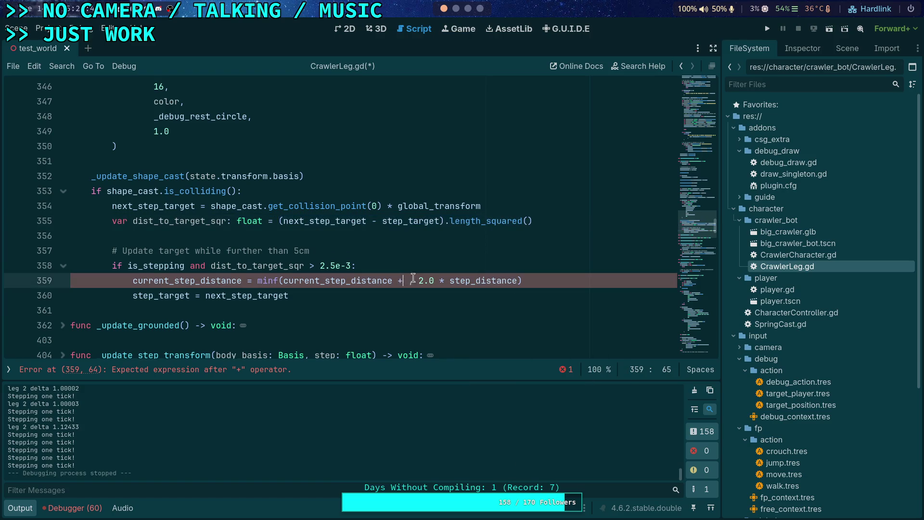
{"action": "key", "text": "ctrl+v"}
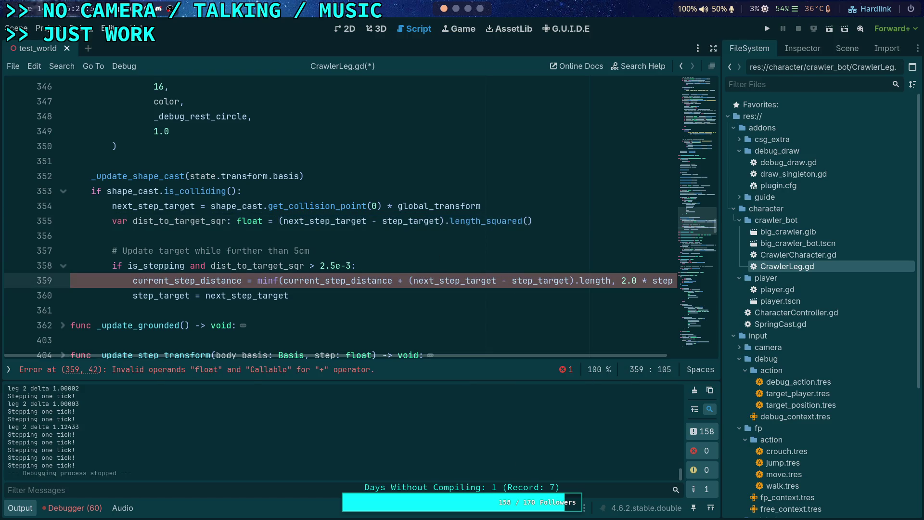
{"action": "type", "text": "()"}
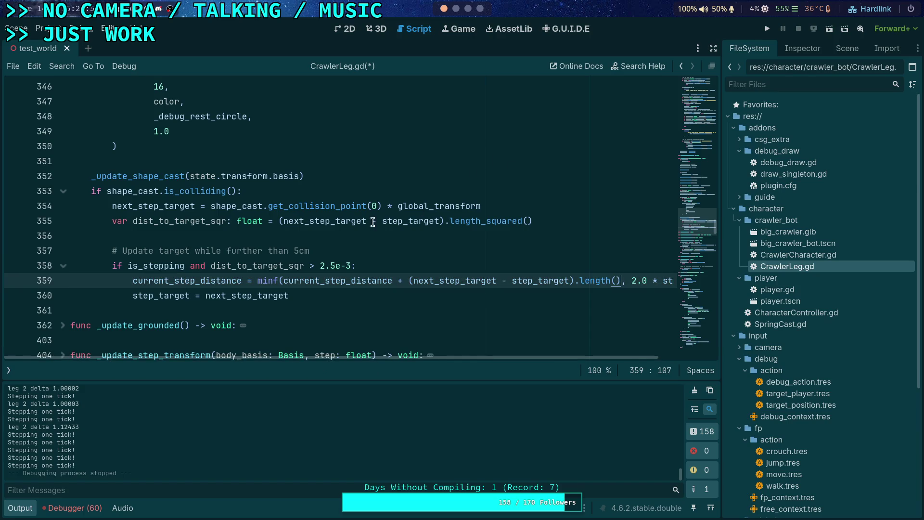
Step: Replace next_step_target with target.position on line 355, save CrawlerLeg.gd, and run the game
{"action": "left_click", "coordinate": [348, 222]}
{"action": "double_click", "coordinate": [347, 223]}
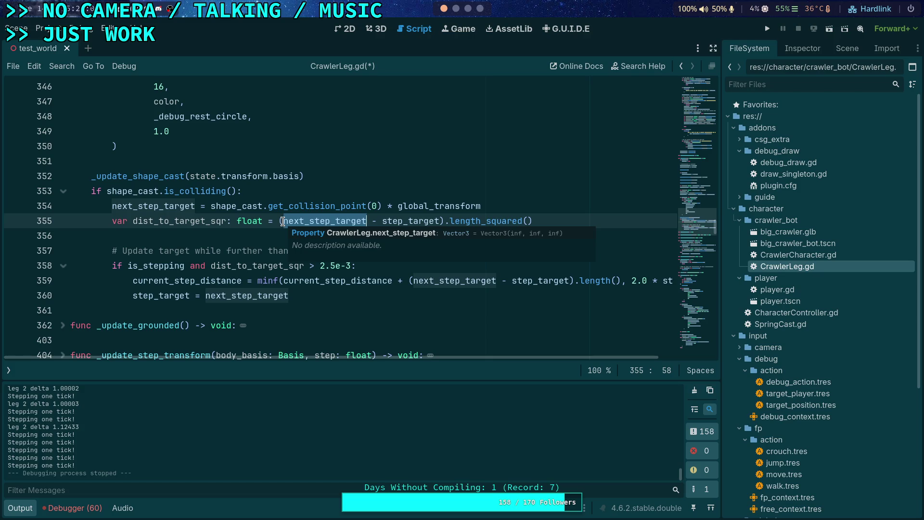
{"action": "left_click", "coordinate": [283, 221]}
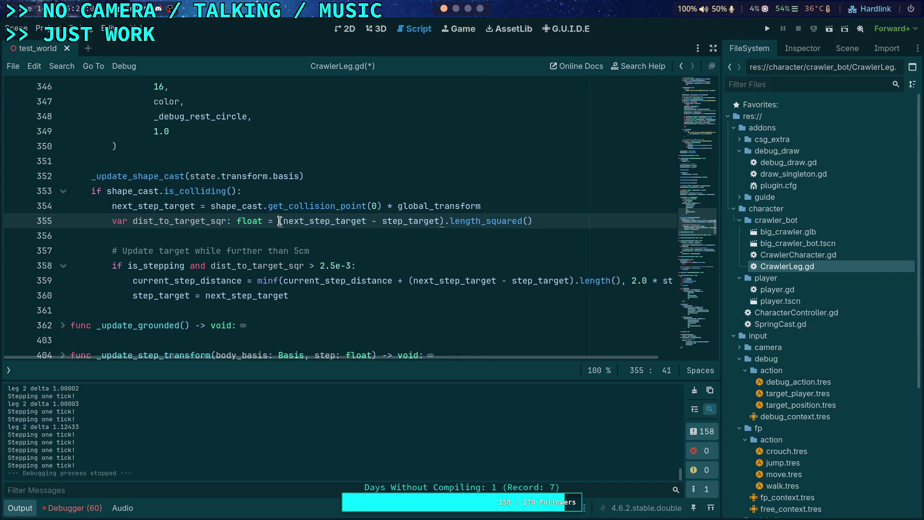
{"action": "left_click_drag", "start_coordinate": [280, 220], "coordinate": [381, 218]}
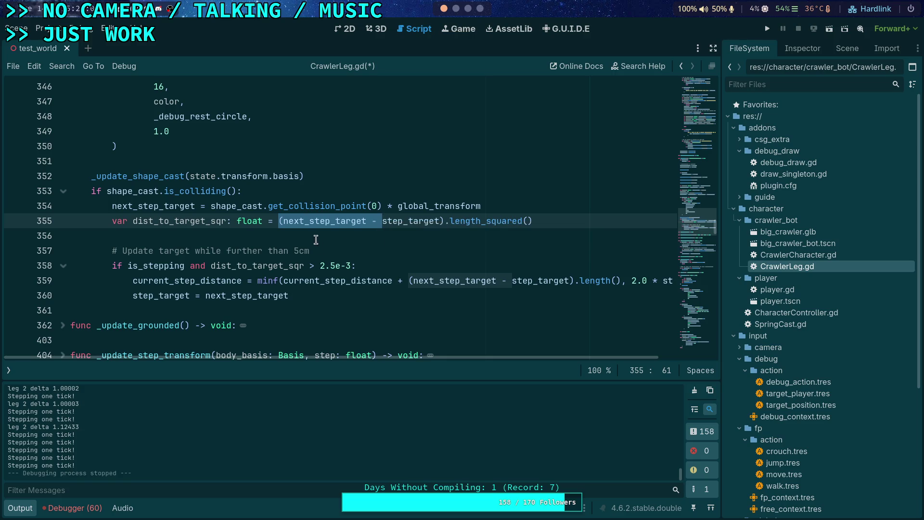
{"action": "double_click", "coordinate": [294, 221]}
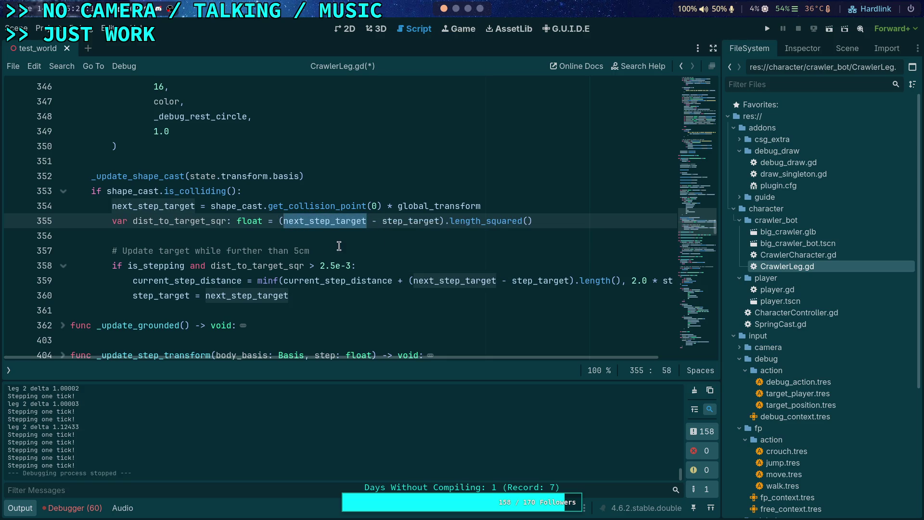
{"action": "type", "text": "target.posit"}
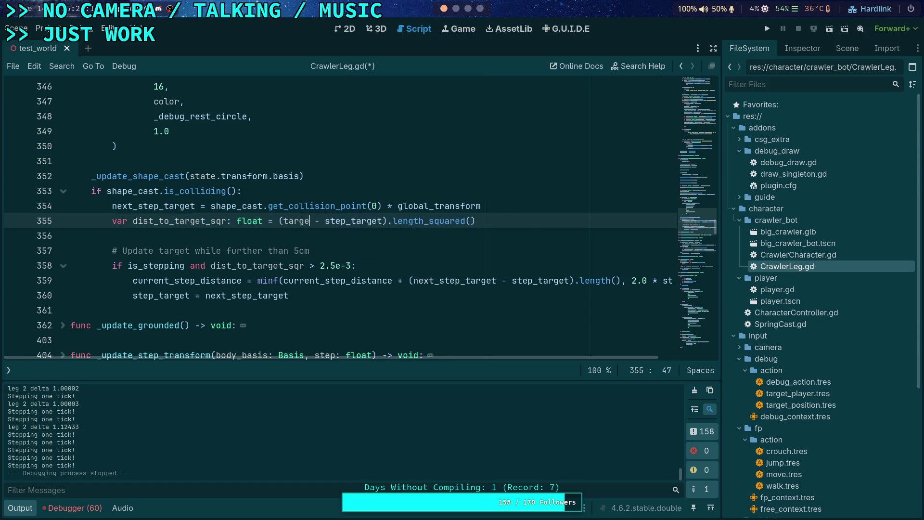
{"action": "type", "text": "ion"}
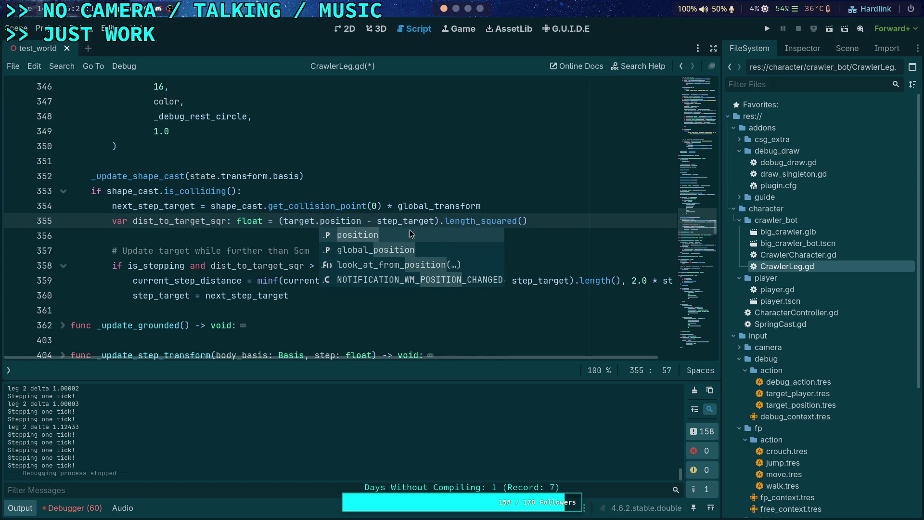
{"action": "left_click", "coordinate": [579, 213]}
{"action": "key", "text": "ctrl+s"}
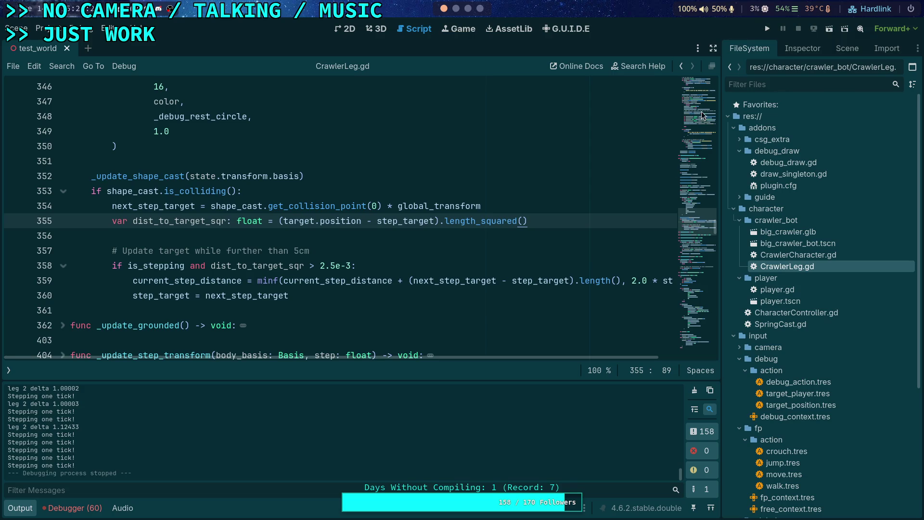
{"action": "left_click", "coordinate": [770, 33]}
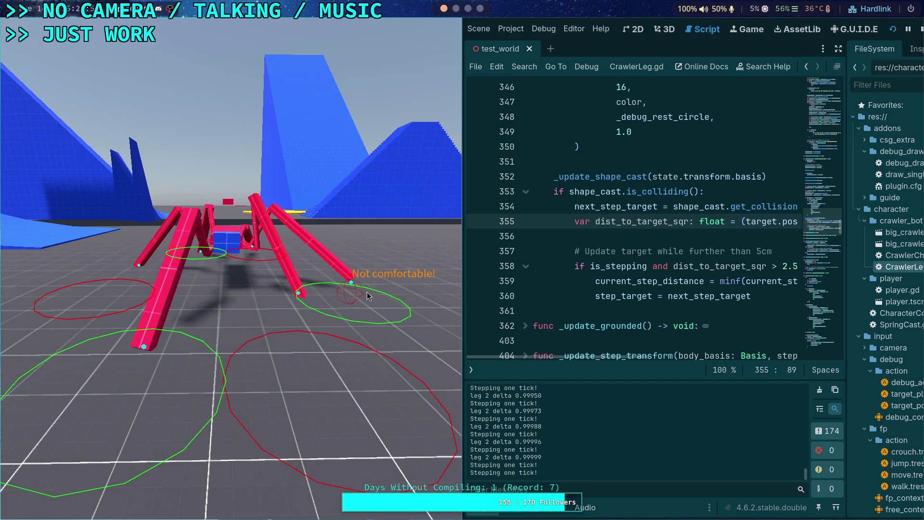
Step: Stop the running crawler game with F8 once leg 2 deltas reach about 0.99999
{"action": "key", "text": "F8"}
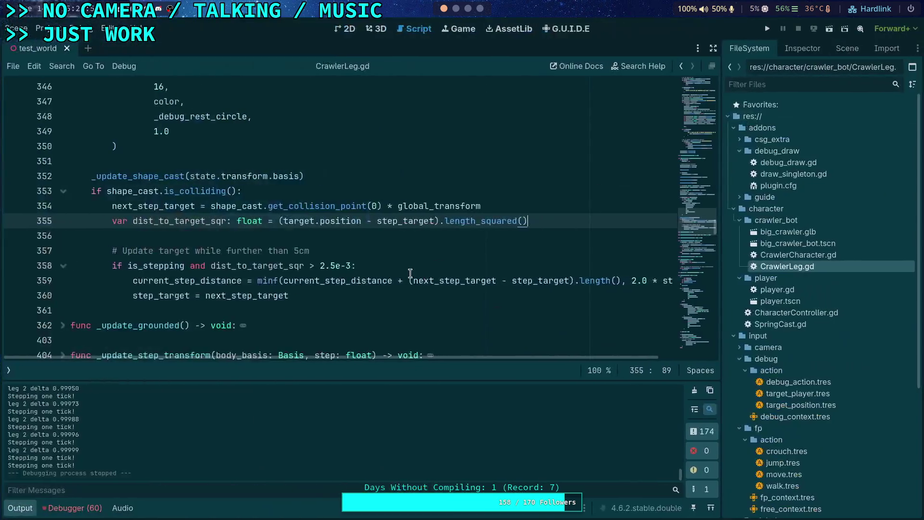
Step: Collapse the Output panel and scroll through the CrawlerLeg.gd leg code
{"action": "left_click", "coordinate": [19, 508]}
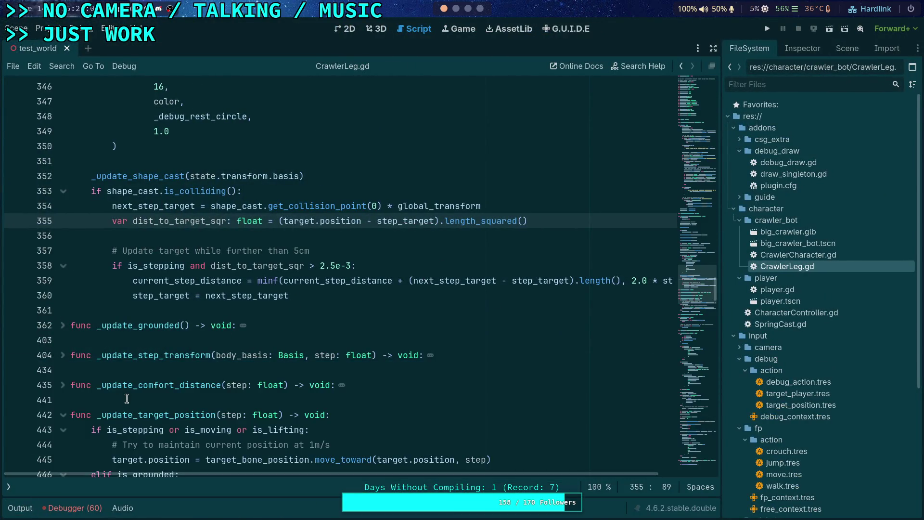
{"action": "scroll", "coordinate": [127, 399], "scroll_direction": "down", "scroll_amount": 20}
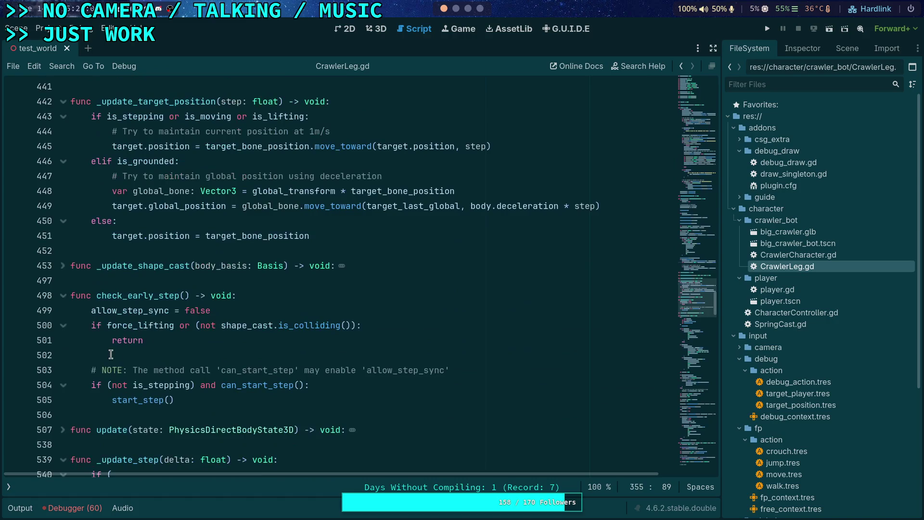
{"action": "scroll", "coordinate": [199, 367], "scroll_direction": "down", "scroll_amount": 3}
{"action": "scroll", "coordinate": [101, 357], "scroll_direction": "down", "scroll_amount": 4}
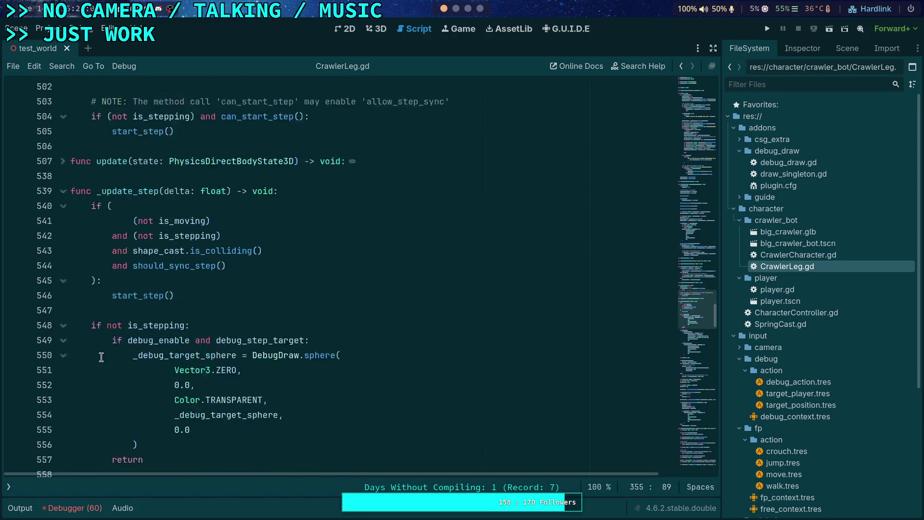
{"action": "scroll", "coordinate": [88, 276], "scroll_direction": "up", "scroll_amount": 7}
{"action": "scroll", "coordinate": [104, 280], "scroll_direction": "up", "scroll_amount": 2}
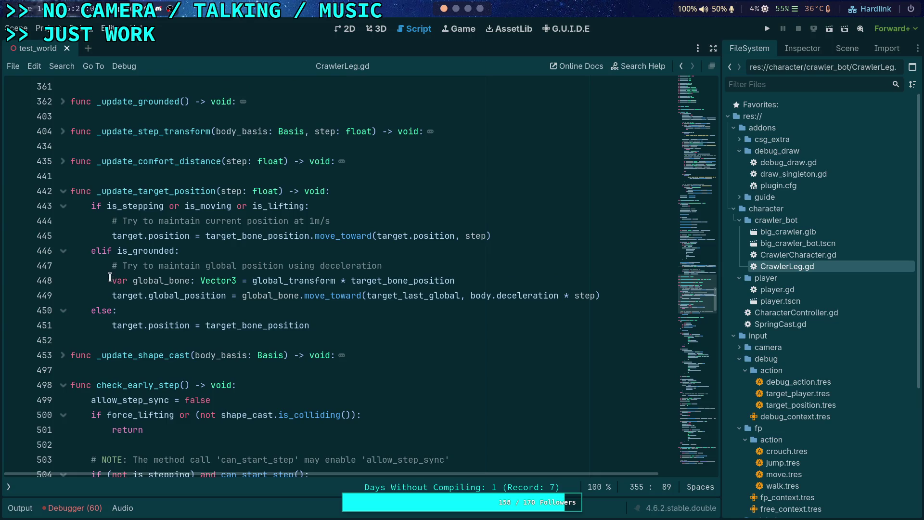
{"action": "scroll", "coordinate": [110, 263], "scroll_direction": "up", "scroll_amount": 2}
{"action": "scroll", "coordinate": [179, 305], "scroll_direction": "down", "scroll_amount": 6}
{"action": "scroll", "coordinate": [179, 304], "scroll_direction": "down", "scroll_amount": 20}
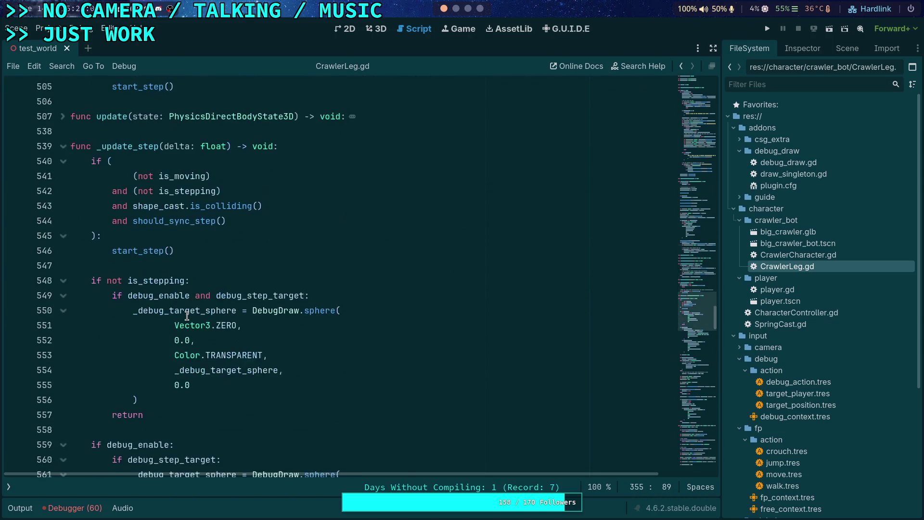
{"action": "scroll", "coordinate": [186, 316], "scroll_direction": "down", "scroll_amount": 5}
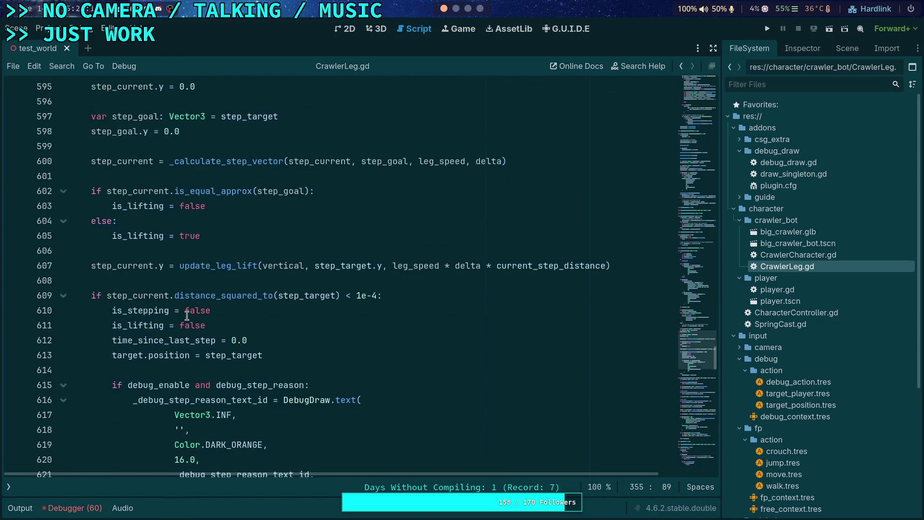
{"action": "scroll", "coordinate": [219, 332], "scroll_direction": "down", "scroll_amount": 3}
{"action": "scroll", "coordinate": [176, 314], "scroll_direction": "up", "scroll_amount": 10}
{"action": "scroll", "coordinate": [176, 313], "scroll_direction": "up", "scroll_amount": 12}
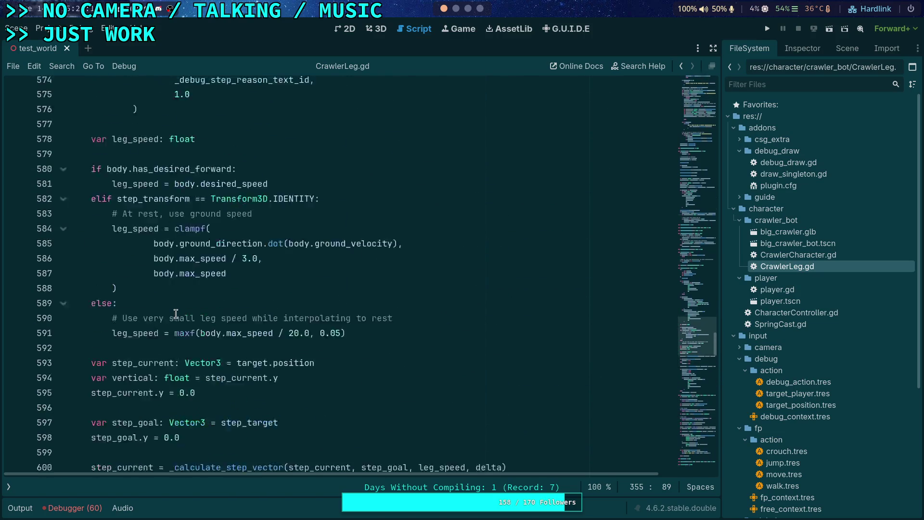
{"action": "scroll", "coordinate": [134, 296], "scroll_direction": "up", "scroll_amount": 3}
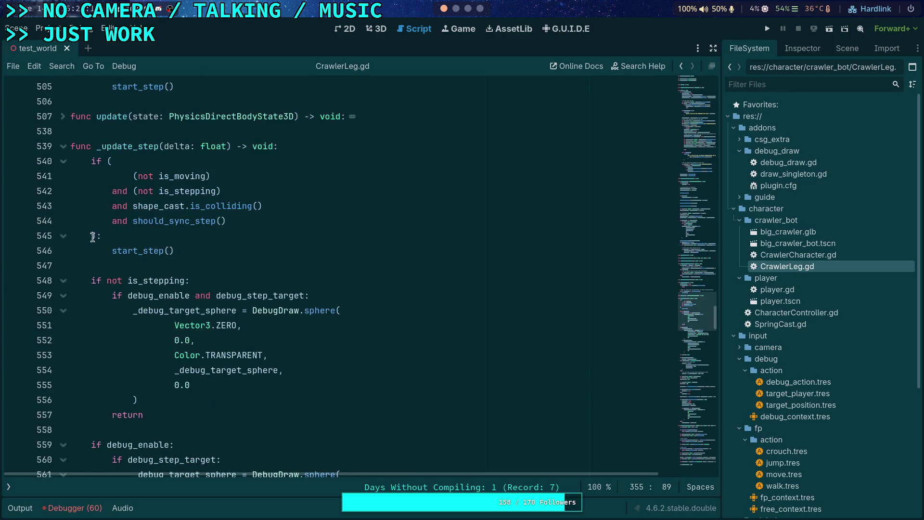
Step: Fold the _update_step function and keep reviewing the surrounding code
{"action": "left_click", "coordinate": [63, 146]}
{"action": "scroll", "coordinate": [212, 277], "scroll_direction": "down", "scroll_amount": 3}
{"action": "scroll", "coordinate": [212, 277], "scroll_direction": "down", "scroll_amount": 7}
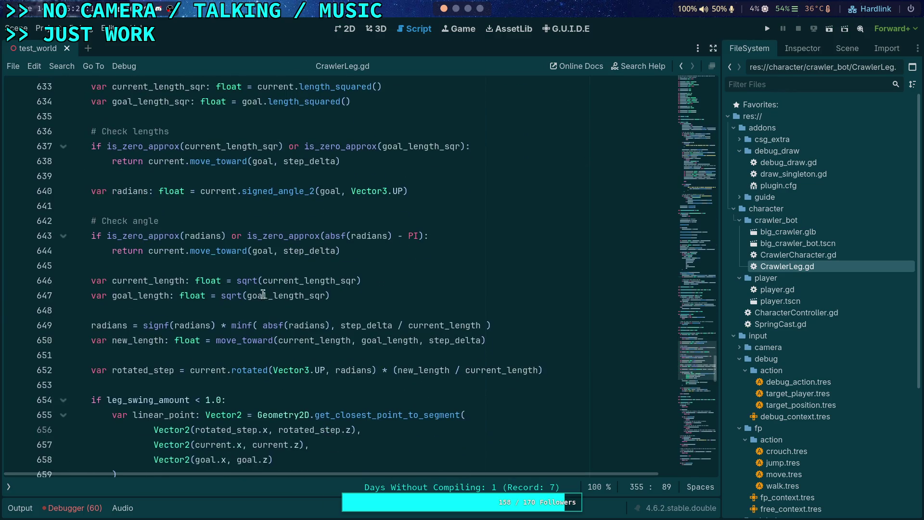
{"action": "scroll", "coordinate": [267, 295], "scroll_direction": "up", "scroll_amount": 2}
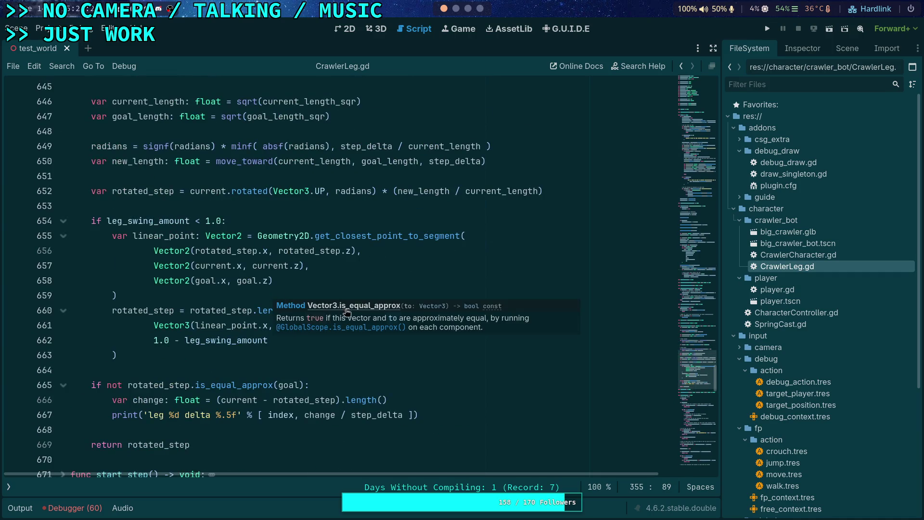
{"action": "scroll", "coordinate": [257, 376], "scroll_direction": "up", "scroll_amount": 1}
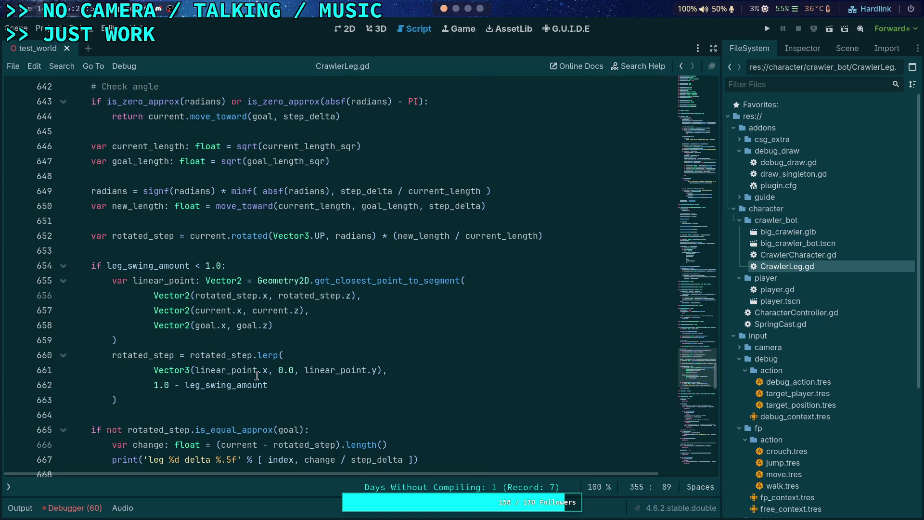
{"action": "scroll", "coordinate": [257, 376], "scroll_direction": "up", "scroll_amount": 5}
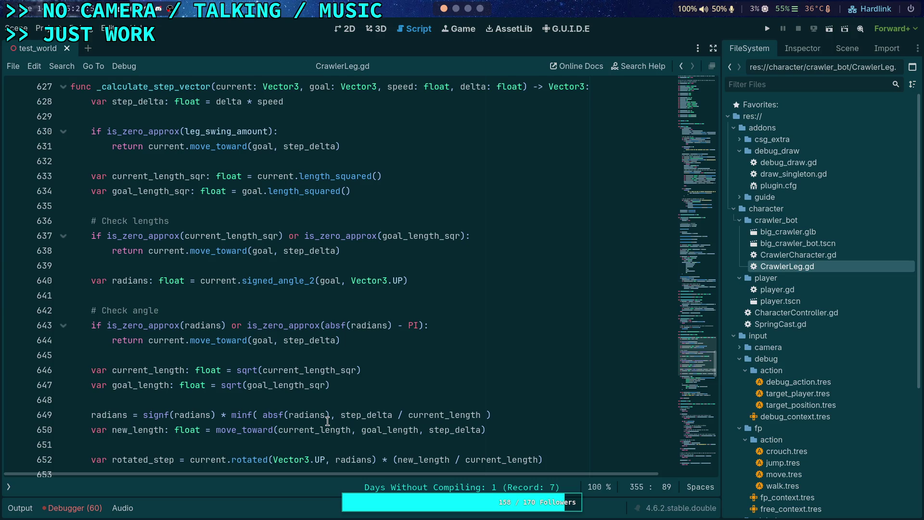
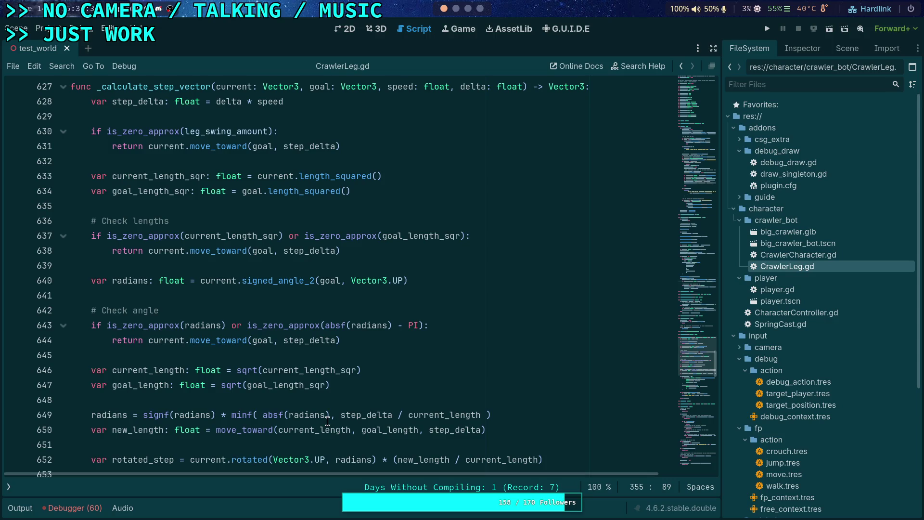
Step: Append ' * current_step_distance' to the step_delta formula on line 628
{"action": "left_click", "coordinate": [364, 102]}
{"action": "type", "text": "* curr"}
{"action": "key", "text": "Down"}
{"action": "key", "text": "Down"}
{"action": "key", "text": "Down"}
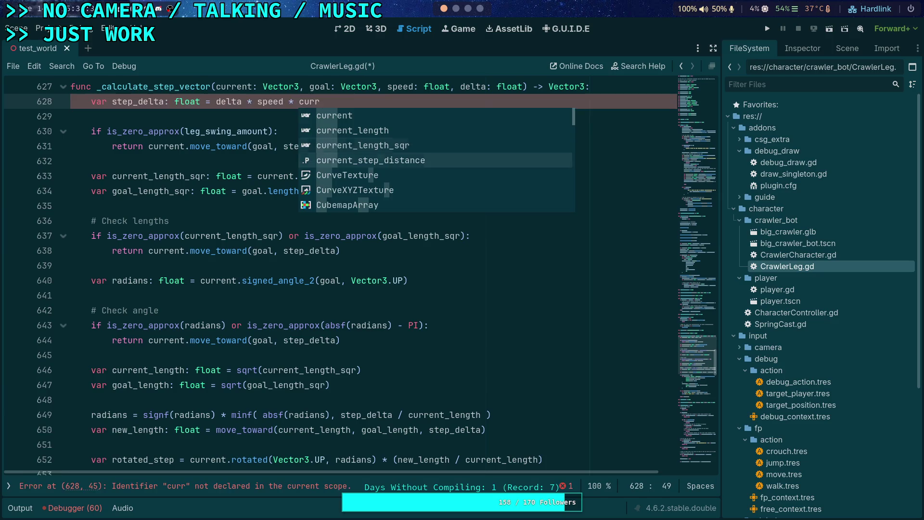
{"action": "key", "text": "Return"}
Step: Select the newly added current_step_distance word to inspect where it is used
{"action": "double_click", "coordinate": [336, 101]}
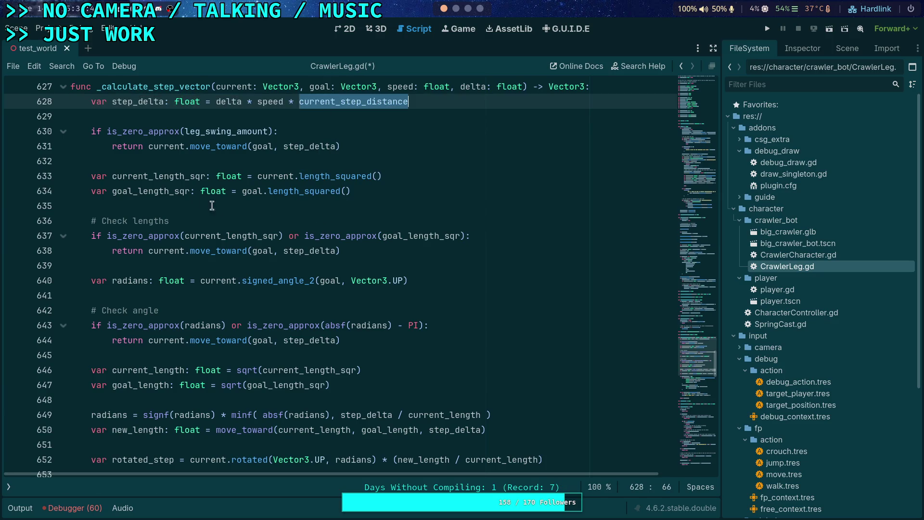
{"action": "left_click", "coordinate": [174, 161]}
{"action": "scroll", "coordinate": [181, 171], "scroll_direction": "up", "scroll_amount": 2}
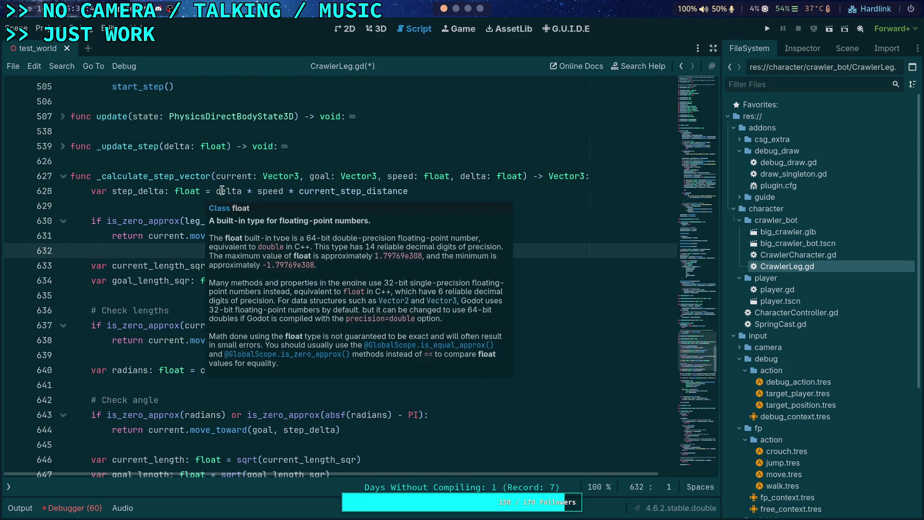
{"action": "left_click", "coordinate": [222, 191]}
{"action": "double_click", "coordinate": [319, 190]}
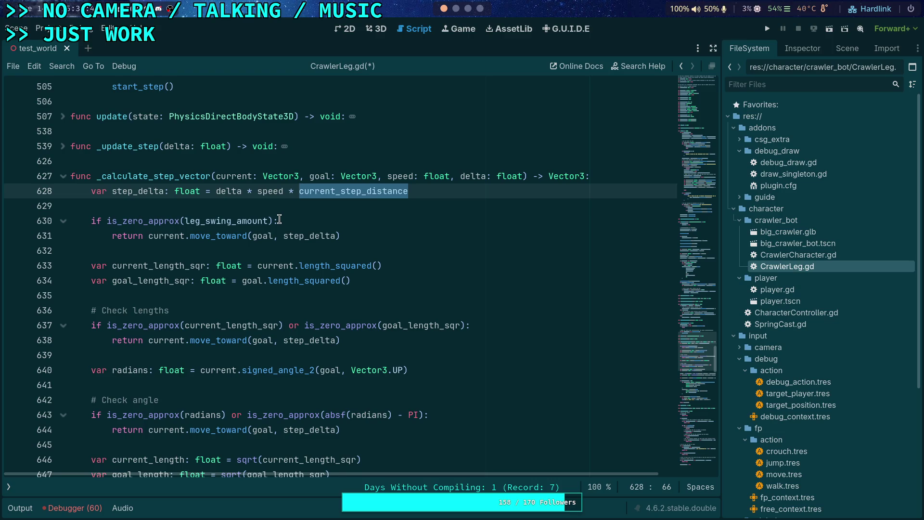
Step: Scroll through the script, then select step_delta to highlight its uses
{"action": "scroll", "coordinate": [279, 220], "scroll_direction": "up", "scroll_amount": 1}
{"action": "mouse_move", "coordinate": [308, 236]}
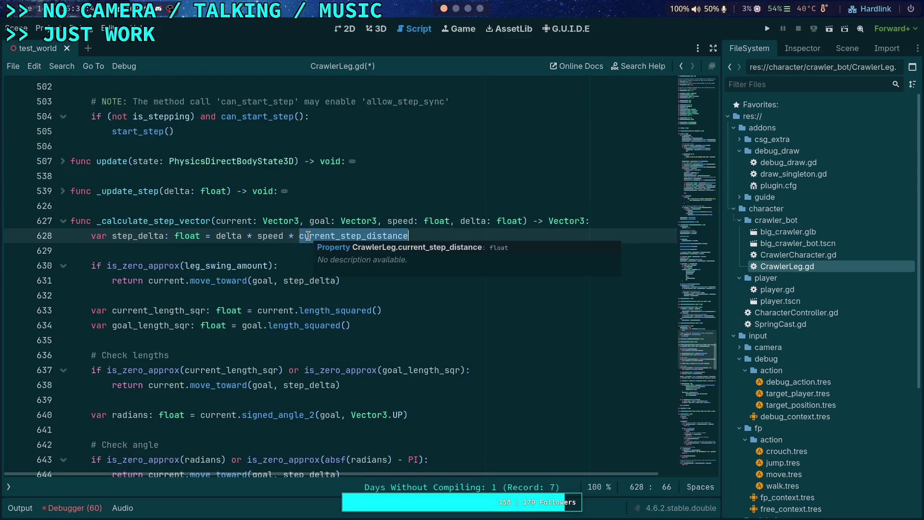
{"action": "scroll", "coordinate": [205, 272], "scroll_direction": "down", "scroll_amount": 1}
{"action": "mouse_move", "coordinate": [214, 264]}
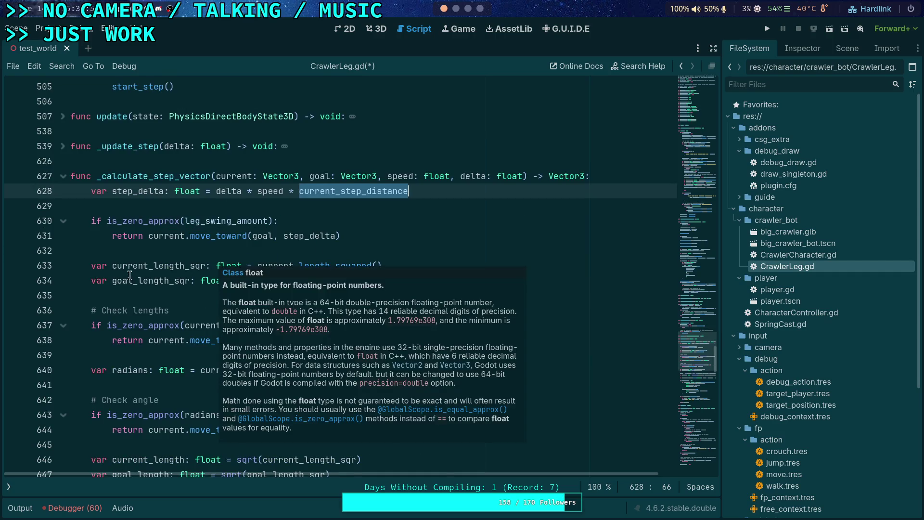
{"action": "scroll", "coordinate": [131, 272], "scroll_direction": "down", "scroll_amount": 2}
{"action": "scroll", "coordinate": [154, 263], "scroll_direction": "down", "scroll_amount": 2}
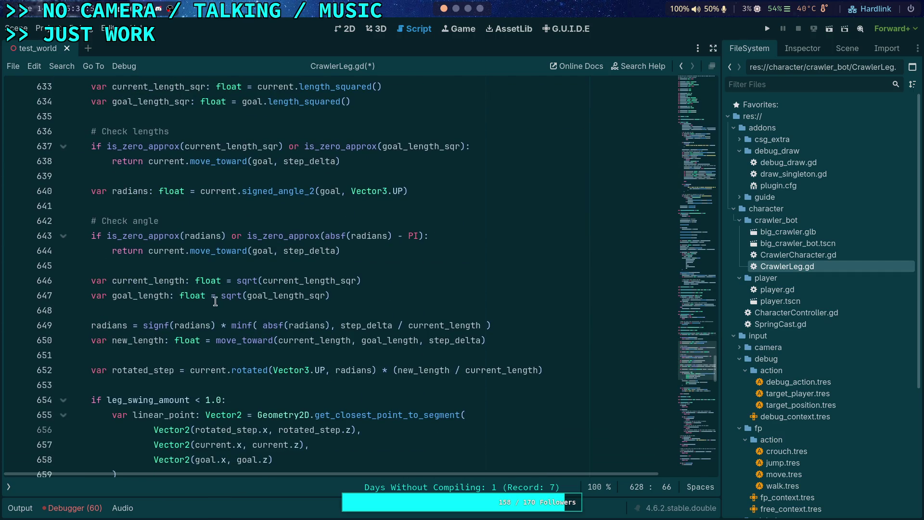
{"action": "scroll", "coordinate": [204, 292], "scroll_direction": "up", "scroll_amount": 1}
{"action": "scroll", "coordinate": [150, 122], "scroll_direction": "up", "scroll_amount": 1}
{"action": "double_click", "coordinate": [136, 102]}
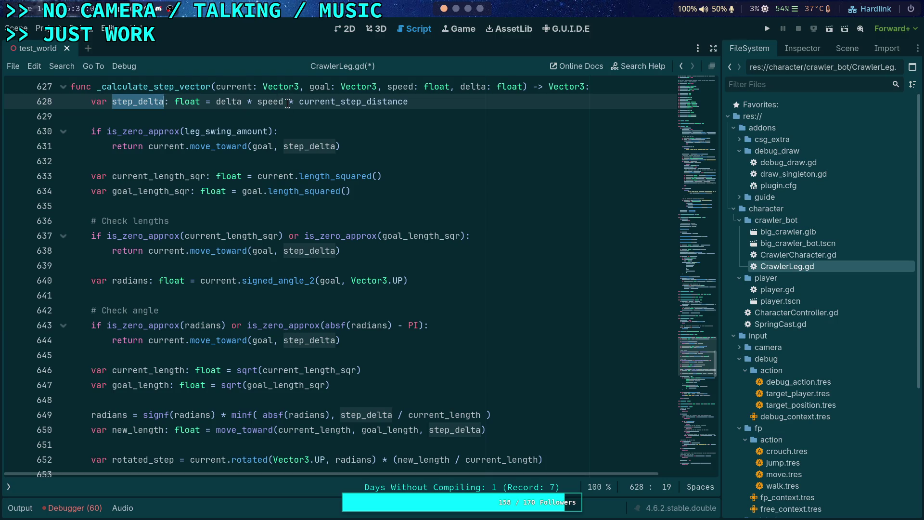
{"action": "mouse_move", "coordinate": [257, 283]}
{"action": "double_click", "coordinate": [138, 176]}
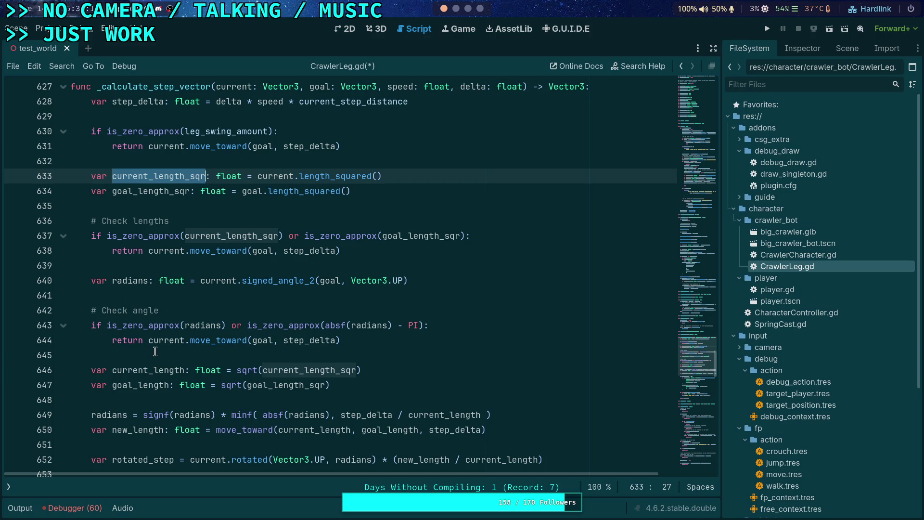
{"action": "left_click", "coordinate": [142, 360]}
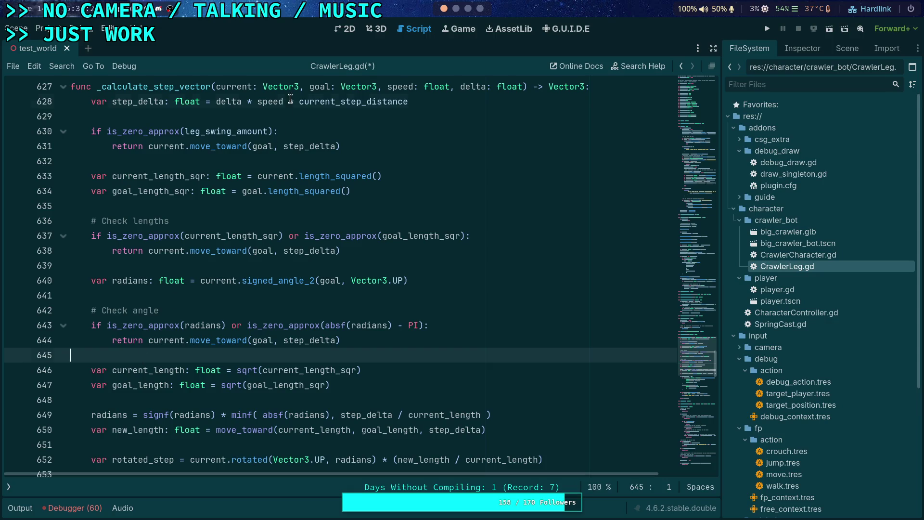
{"action": "left_click_drag", "start_coordinate": [289, 101], "coordinate": [447, 100]}
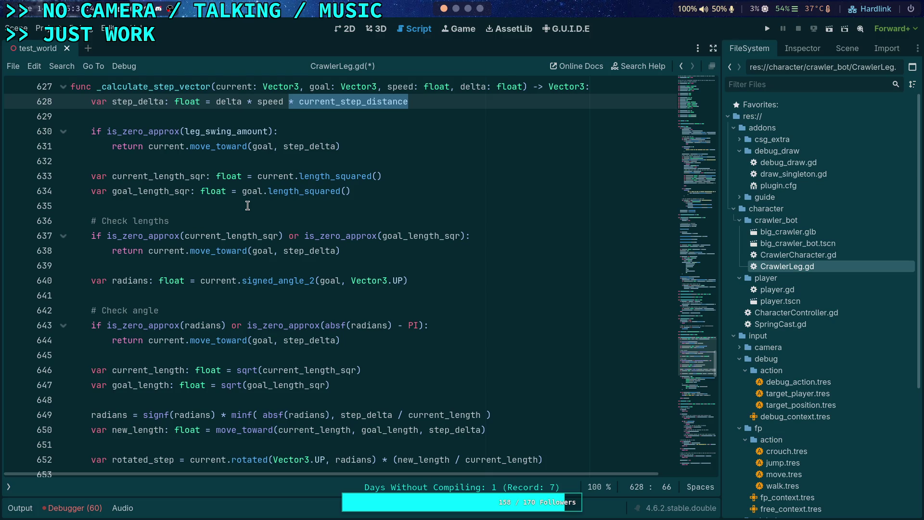
{"action": "left_click", "coordinate": [259, 100]}
{"action": "mouse_move", "coordinate": [321, 100]}
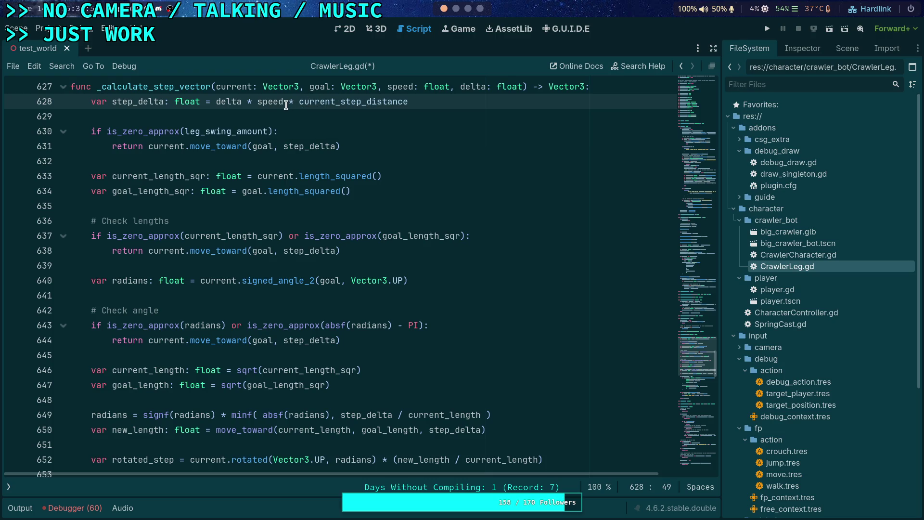
{"action": "left_click_drag", "start_coordinate": [289, 101], "coordinate": [427, 103]}
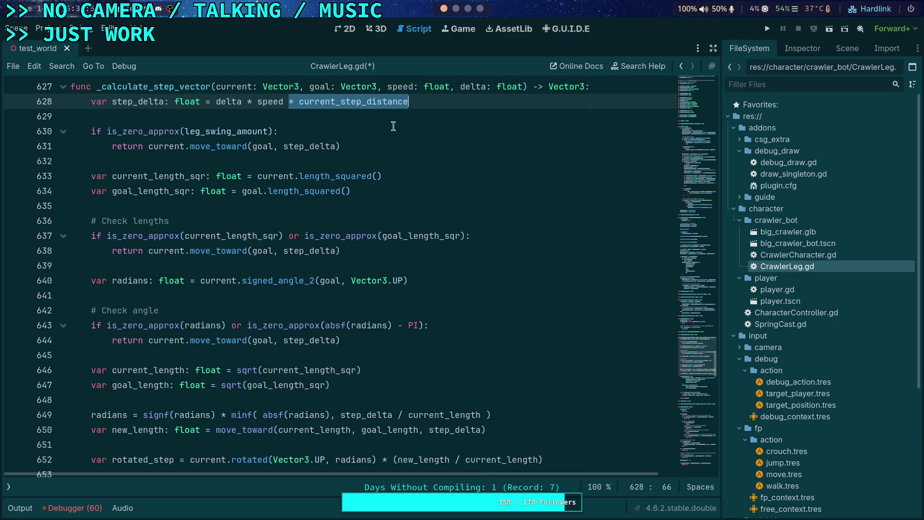
Step: Rewrite the formula as step_delta = delta * (current_step_distance / speed)
{"action": "key", "text": "BackSpace"}
{"action": "key", "text": "BackSpace"}
{"action": "key", "text": "ctrl+Left"}
{"action": "type", "text": "("}
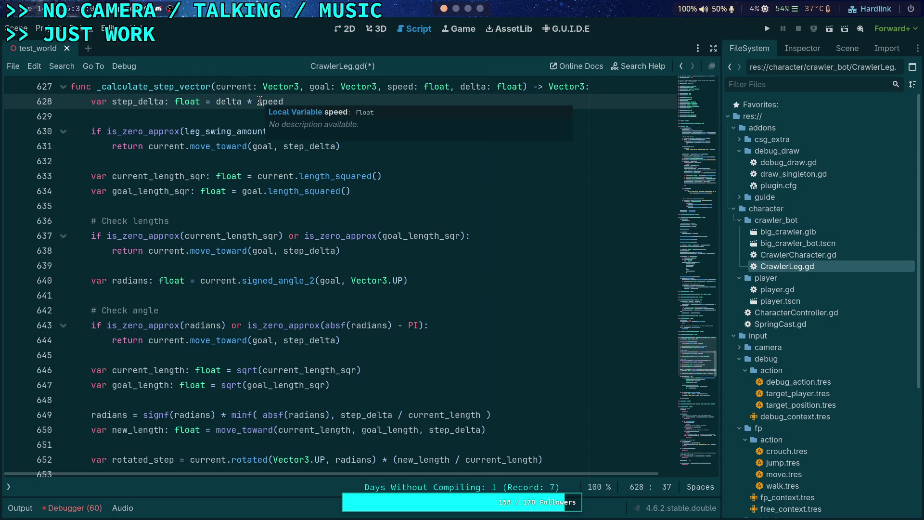
{"action": "type", "text": " current_"}
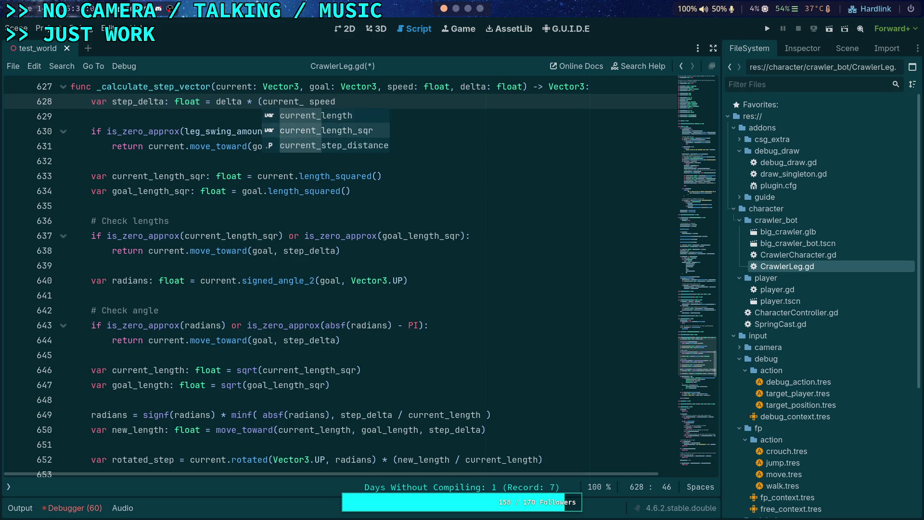
{"action": "key", "text": "Down"}
{"action": "key", "text": "Return"}
{"action": "type", "text": "/"}
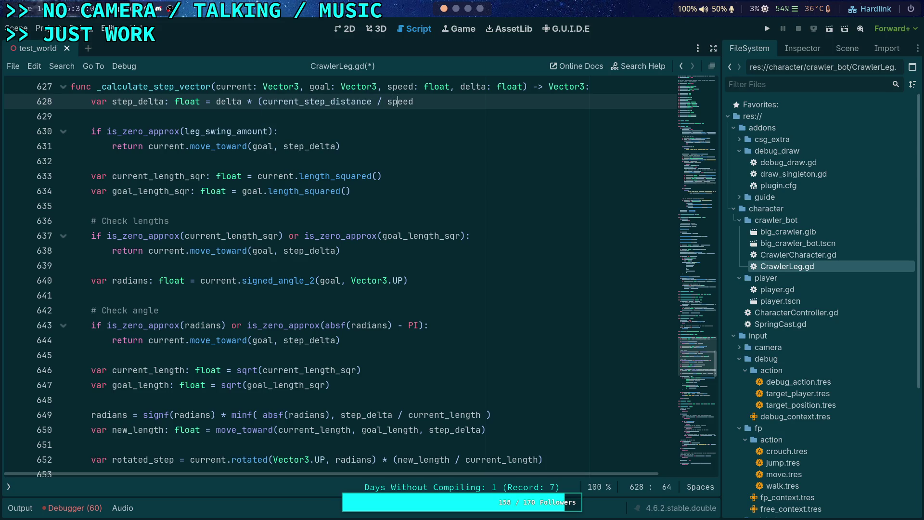
{"action": "type", "text": ")"}
Step: Delete the minf current_step_distance update line at line 359
{"action": "double_click", "coordinate": [299, 99]}
{"action": "scroll", "coordinate": [318, 172], "scroll_direction": "up", "scroll_amount": 15}
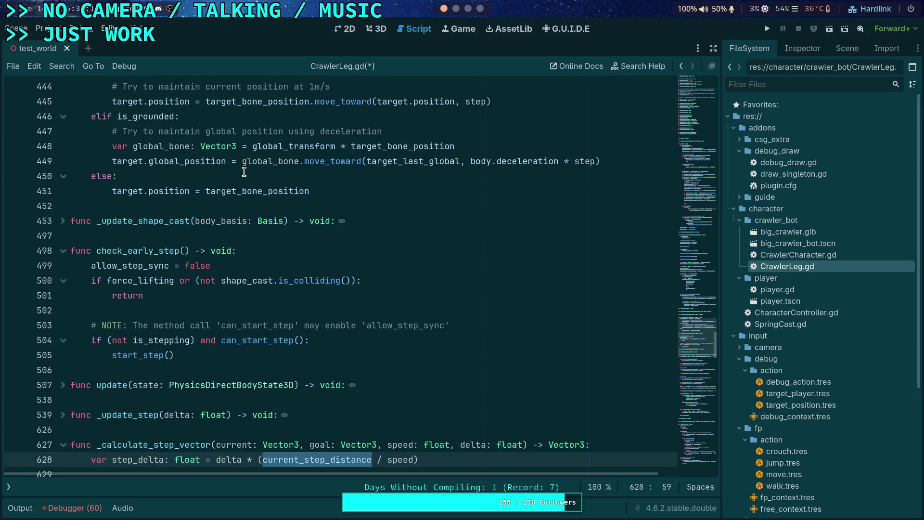
{"action": "scroll", "coordinate": [246, 183], "scroll_direction": "up", "scroll_amount": 3}
{"action": "scroll", "coordinate": [208, 197], "scroll_direction": "up", "scroll_amount": 1}
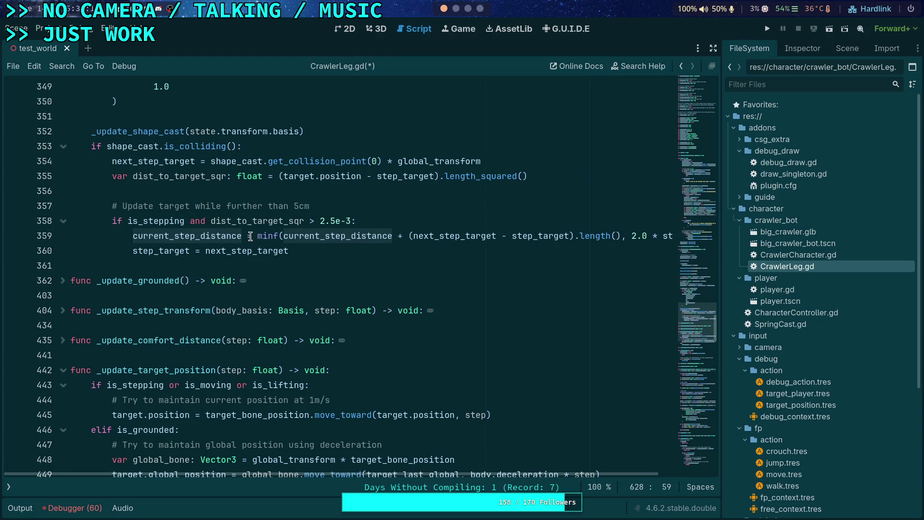
{"action": "mouse_move", "coordinate": [123, 239]}
{"action": "left_mouse_down"}
{"action": "mouse_move", "coordinate": [135, 236]}
{"action": "mouse_move", "coordinate": [134, 250]}
{"action": "left_mouse_up"}
{"action": "key", "text": "Delete"}
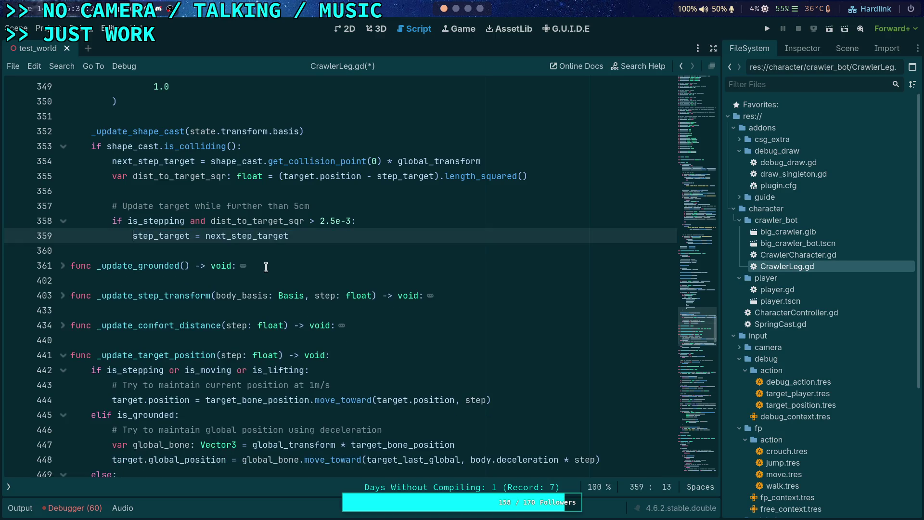
Step: Return to the _calculate_step_vector function header
{"action": "scroll", "coordinate": [266, 267], "scroll_direction": "down", "scroll_amount": 15}
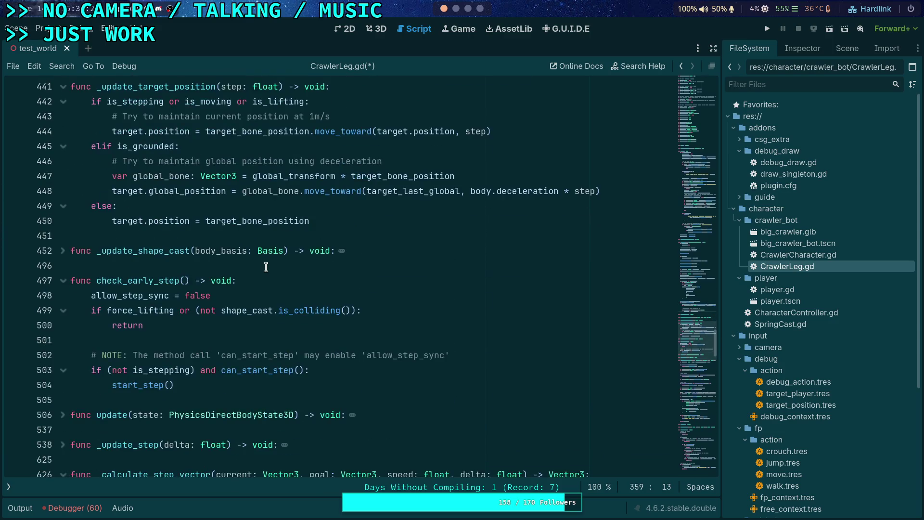
{"action": "scroll", "coordinate": [266, 267], "scroll_direction": "down", "scroll_amount": 2}
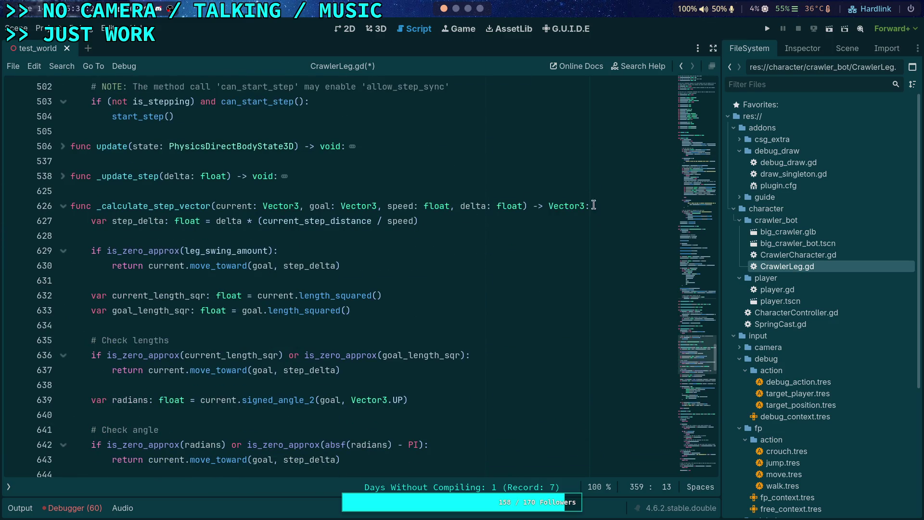
{"action": "left_click", "coordinate": [611, 201]}
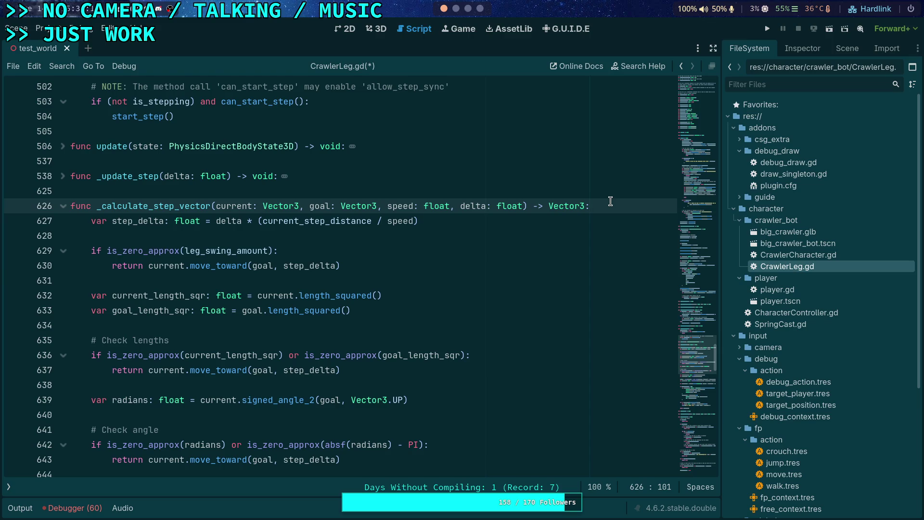
Step: Remove '(current_step_distance / ' and the closing ')' so step_delta reads delta * speed
{"action": "left_click", "coordinate": [256, 224]}
{"action": "key", "text": "Left"}
{"action": "key", "text": "Left"}
{"action": "key", "text": "Right"}
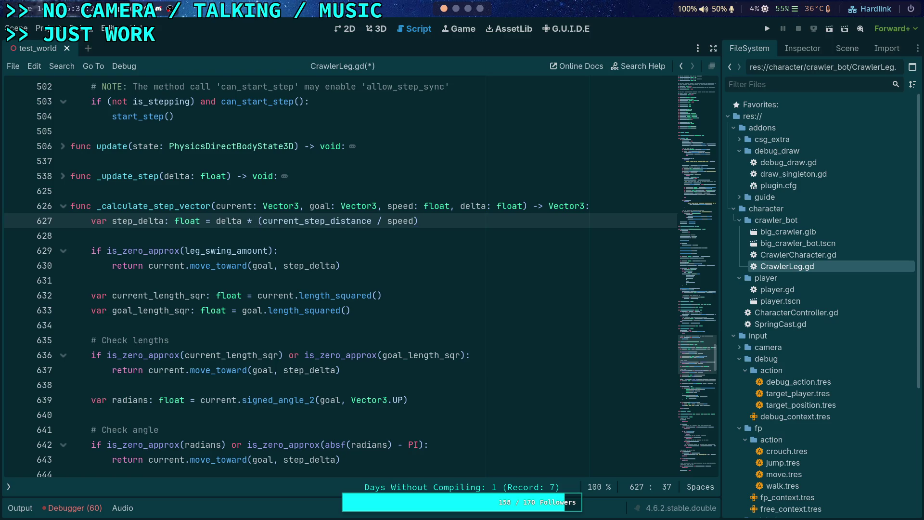
{"action": "left_click", "coordinate": [593, 202]}
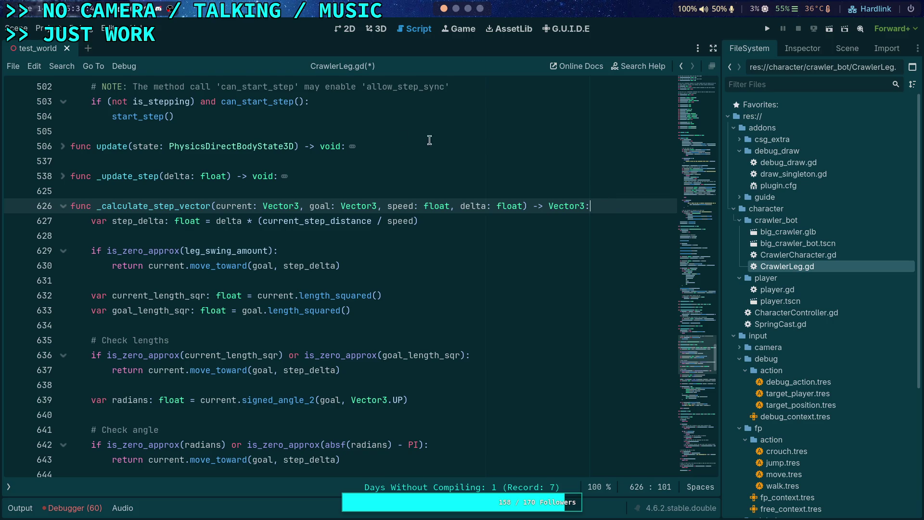
{"action": "left_click_drag", "start_coordinate": [387, 223], "coordinate": [258, 217]}
{"action": "key", "text": "Delete"}
{"action": "left_click", "coordinate": [375, 218]}
{"action": "key", "text": "BackSpace"}
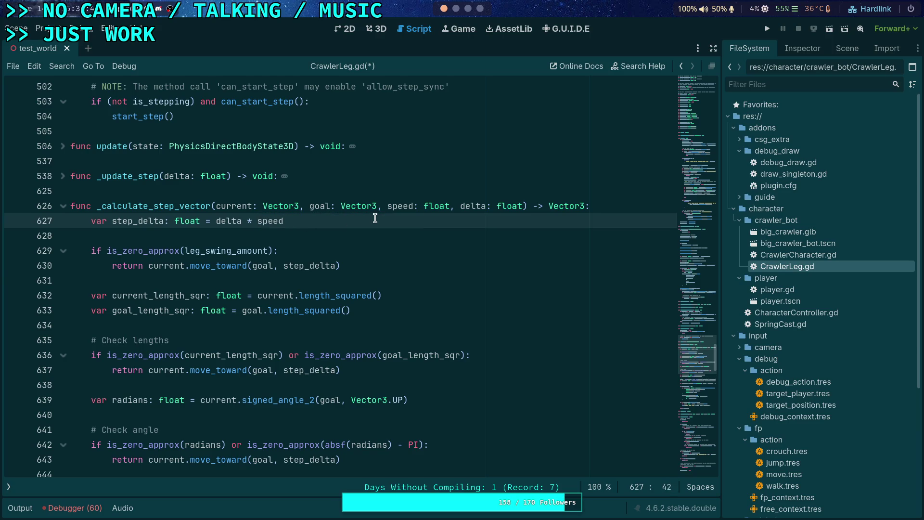